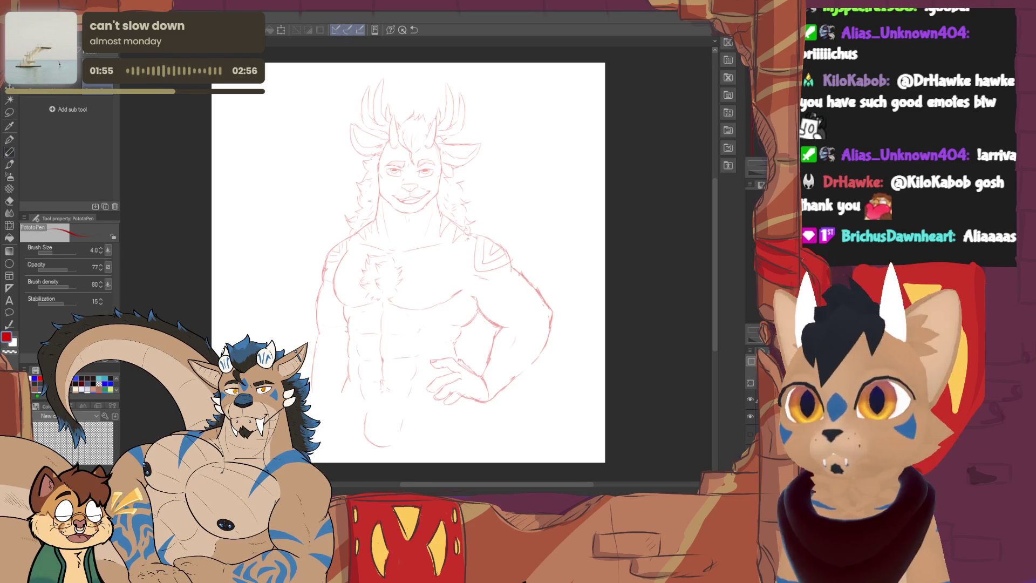
Switch to the Pen tool to start inking in black
key(p)
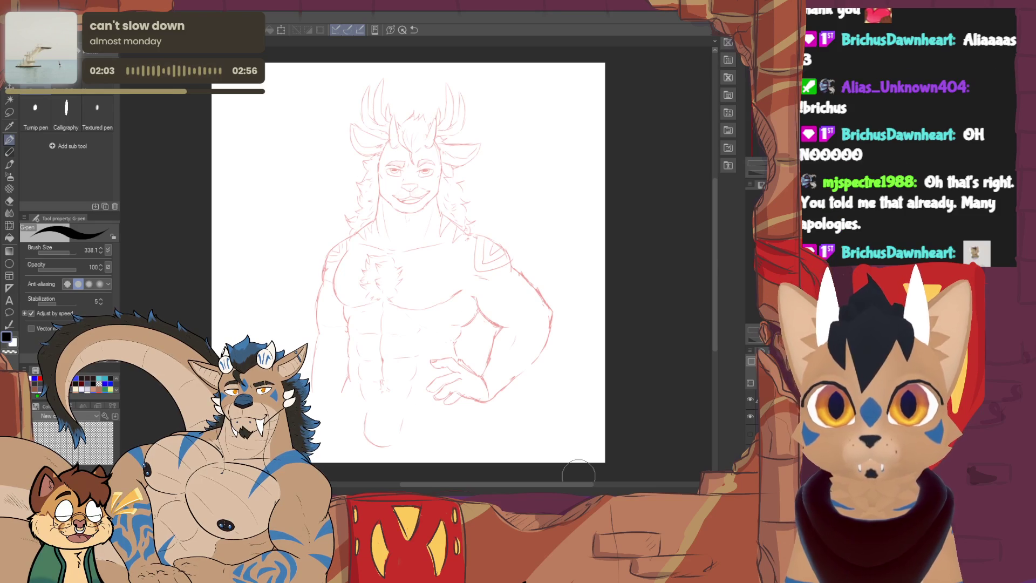
Try the Turnip pen at a slightly larger size with a test stroke, then undo it
click(36, 114)
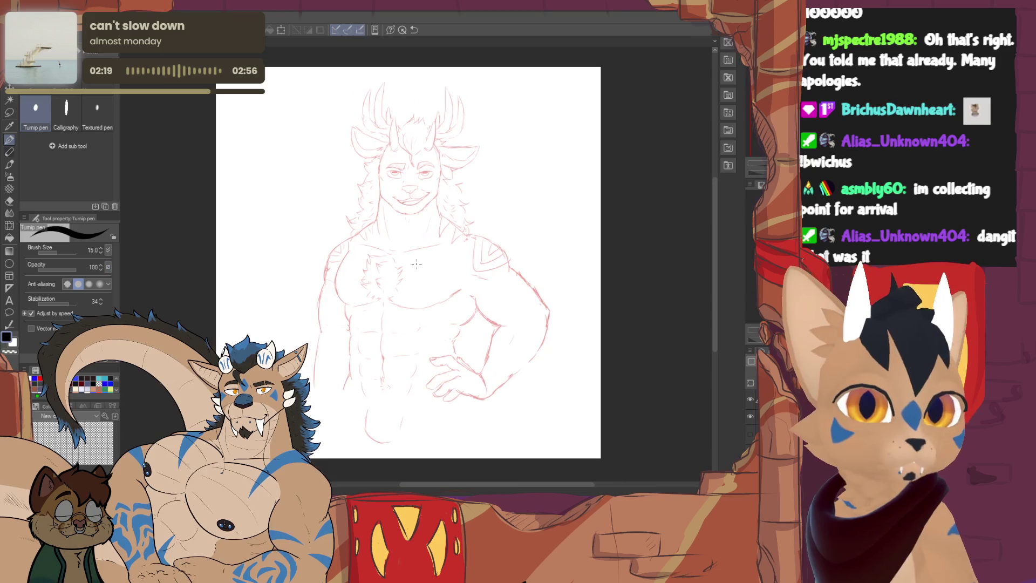
scroll(416, 264, up, 4)
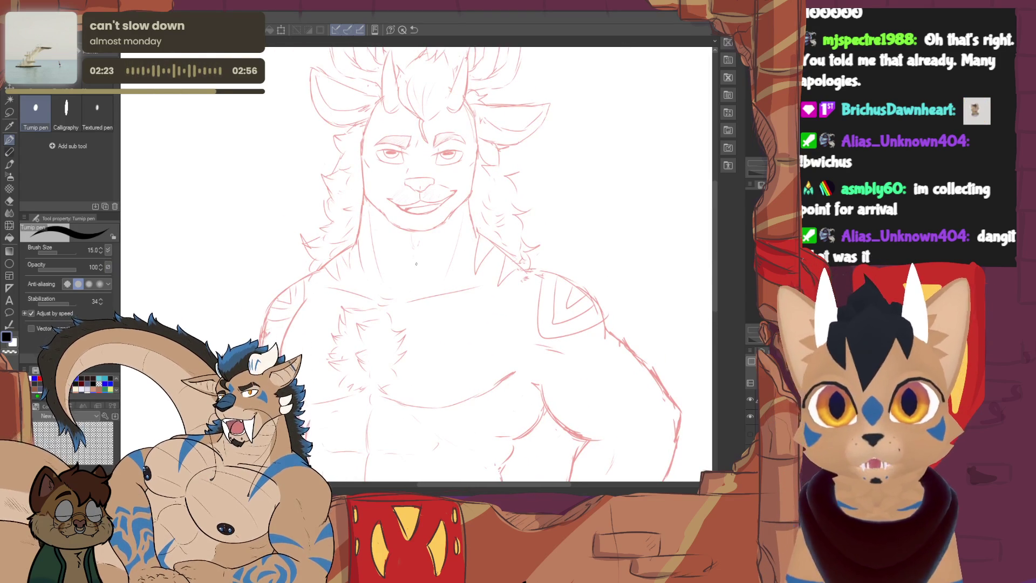
click(100, 247)
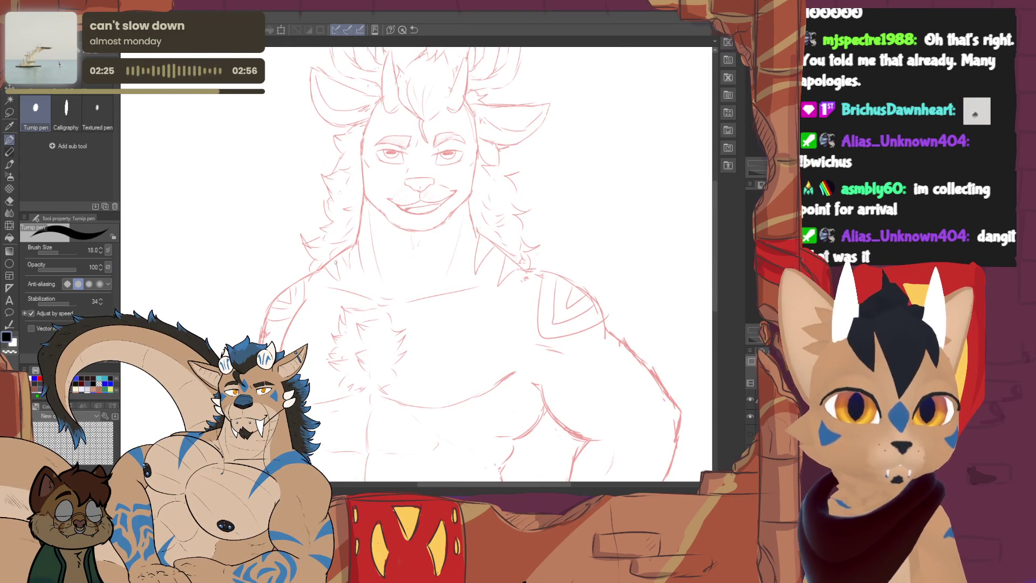
drag(318, 269, 351, 245)
key(ctrl+z)
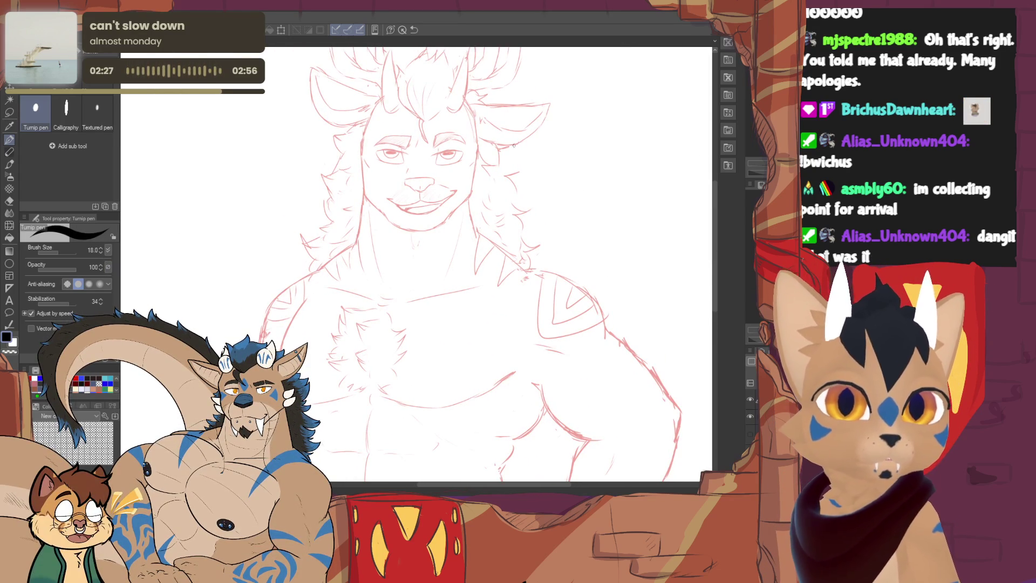
Return to the G-pen with brush size 20.7 and stabilization 41
key(p)
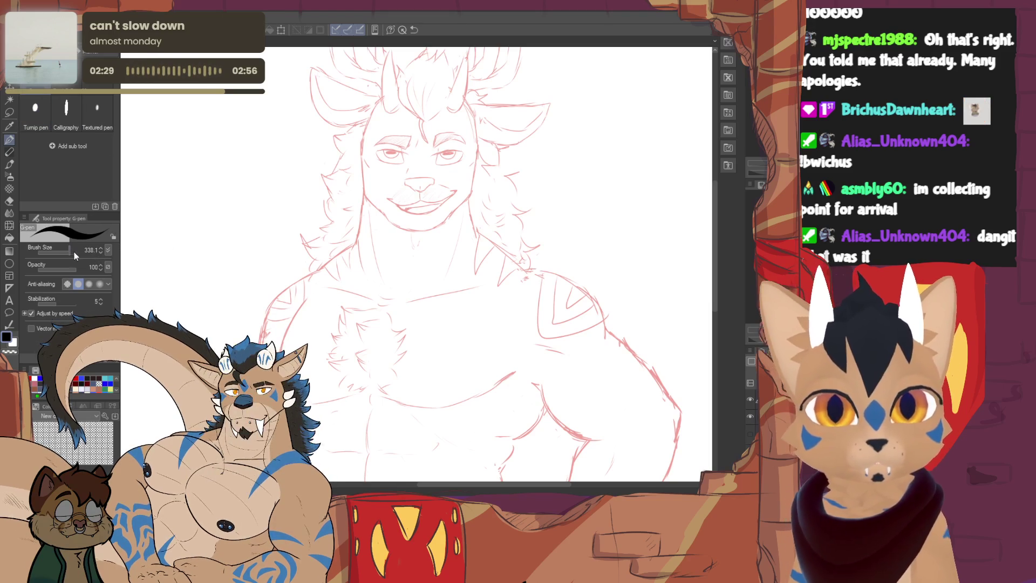
click(58, 255)
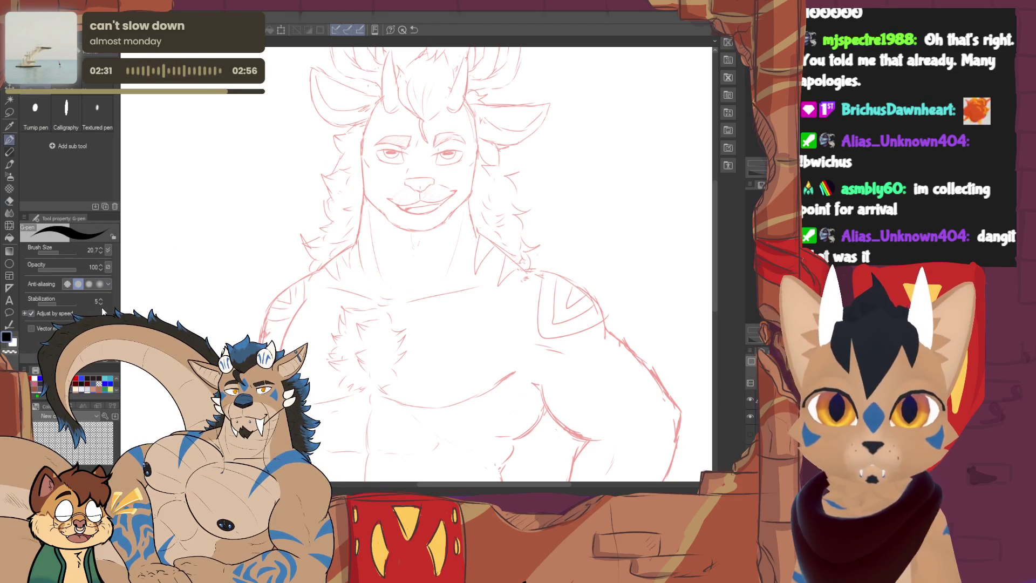
click(72, 302)
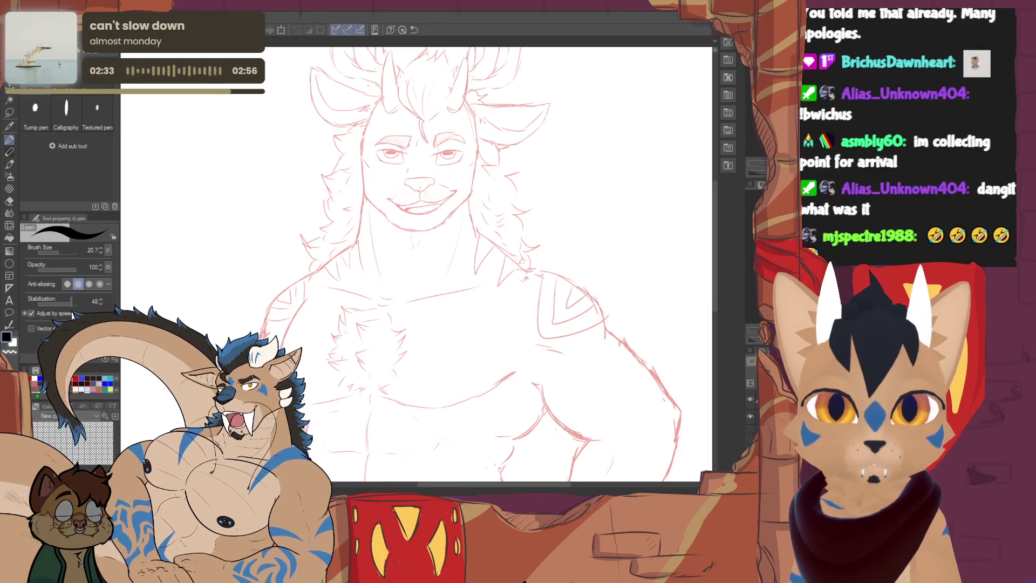
click(63, 303)
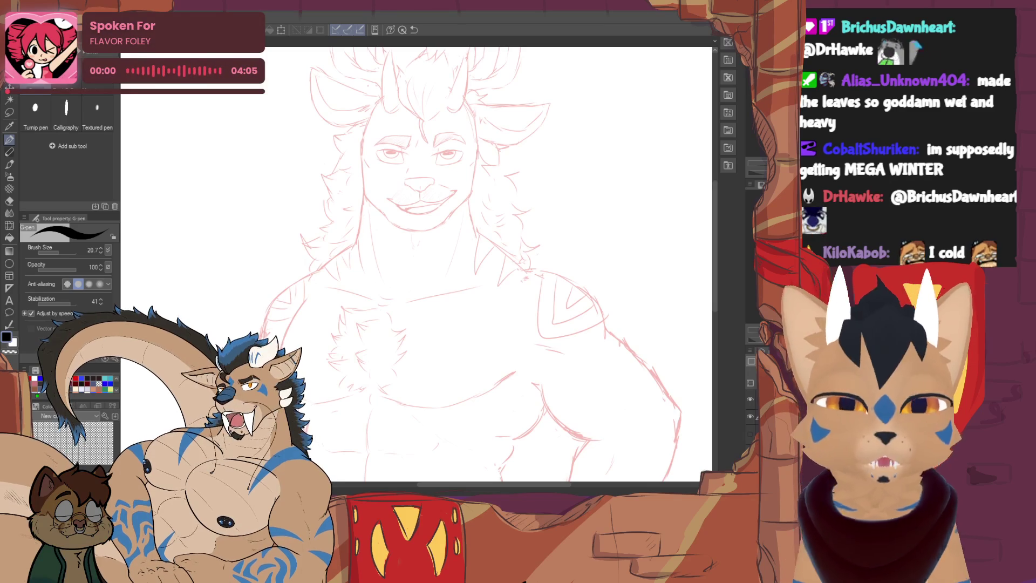
Zoom in on the face and thin the G-pen to size 19.0 after undone cheek strokes
drag(431, 243, 386, 307)
drag(410, 269, 417, 296)
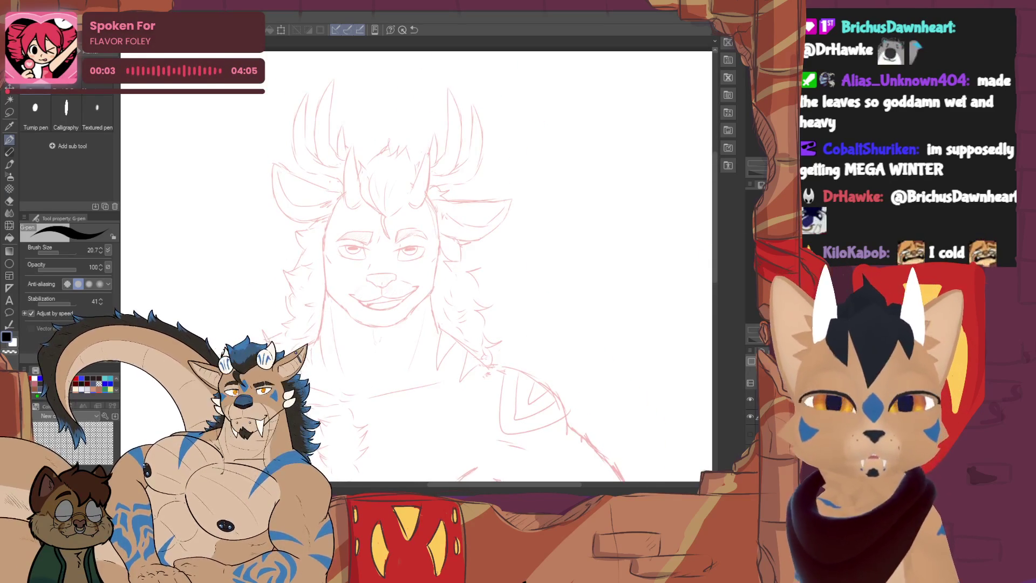
key(ctrl+plus)
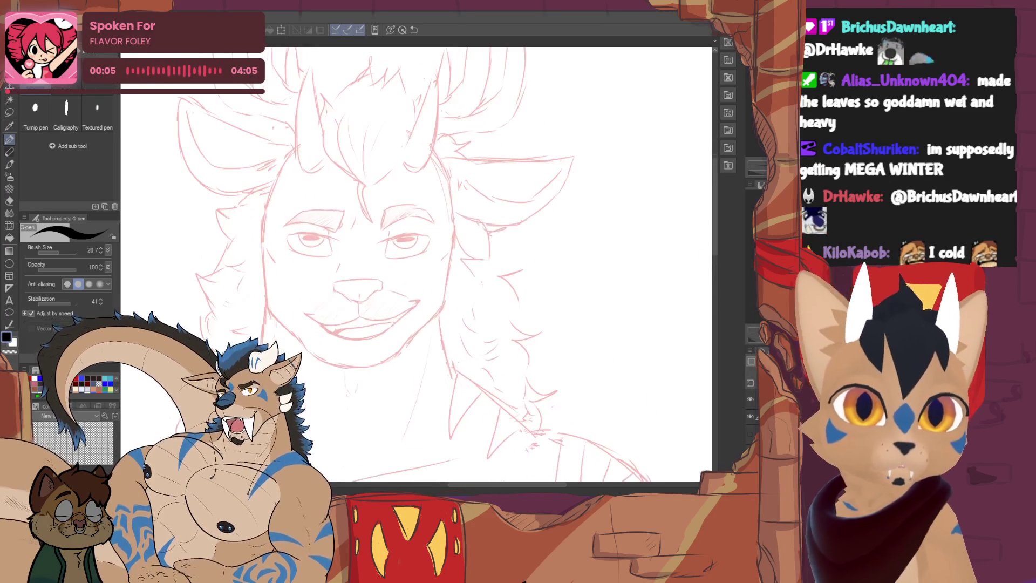
drag(410, 269, 448, 318)
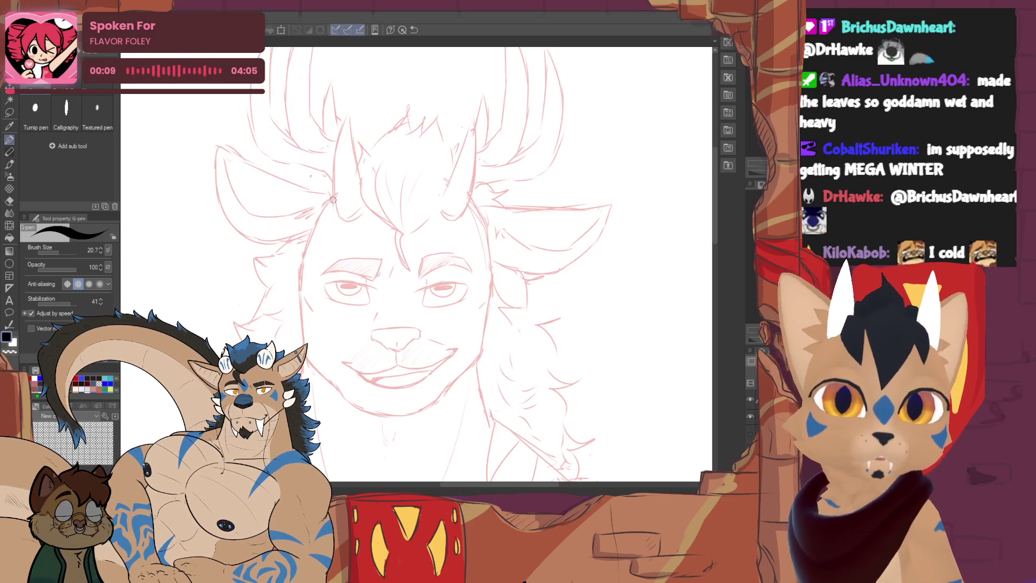
mouse_move(334, 195)
mouse_down()
mouse_move(302, 278)
mouse_move(303, 343)
mouse_up()
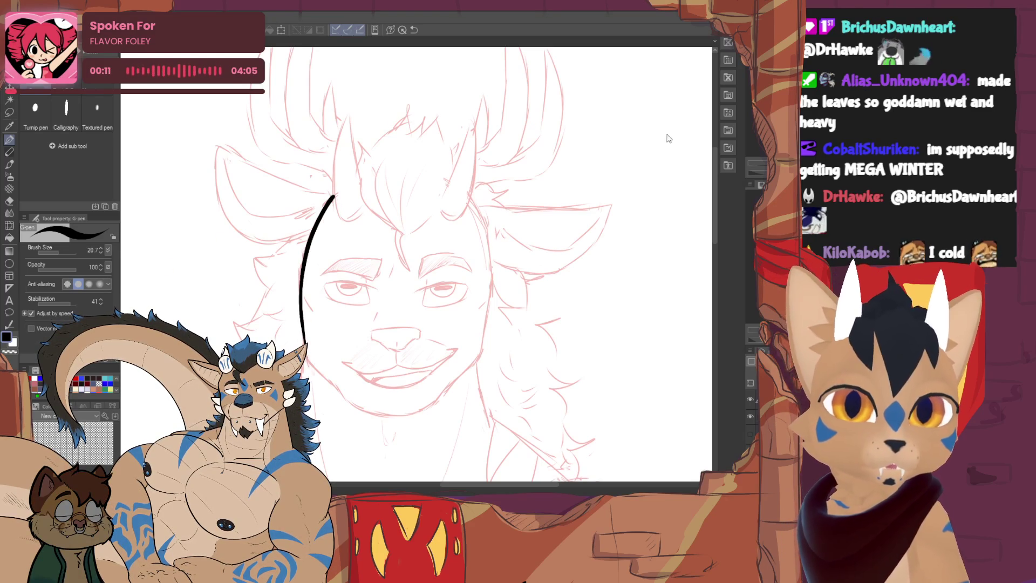
key(ctrl+z)
click(109, 251)
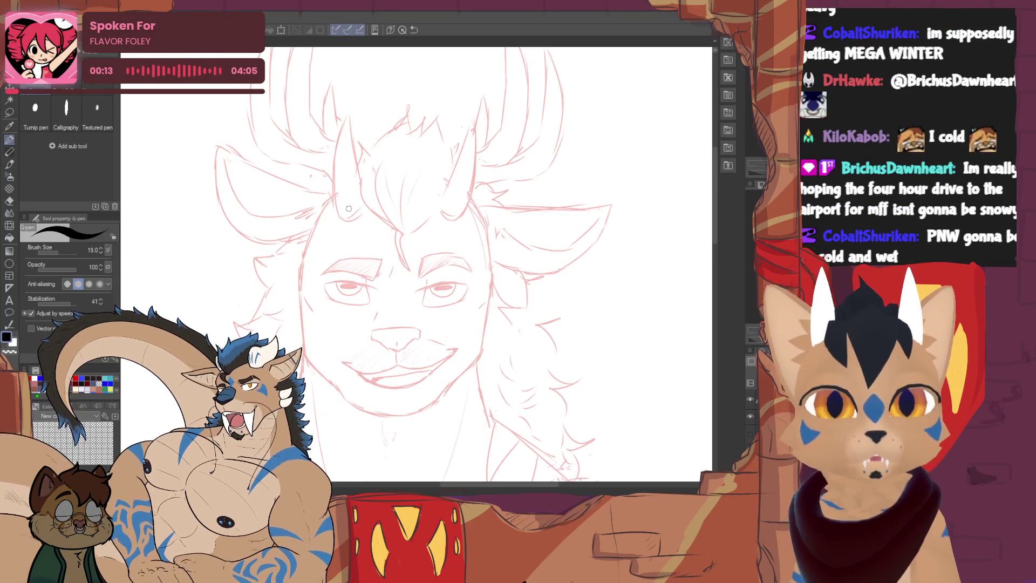
mouse_move(335, 196)
mouse_down()
mouse_move(306, 238)
mouse_move(300, 339)
mouse_move(406, 201)
mouse_up()
key(ctrl+z)
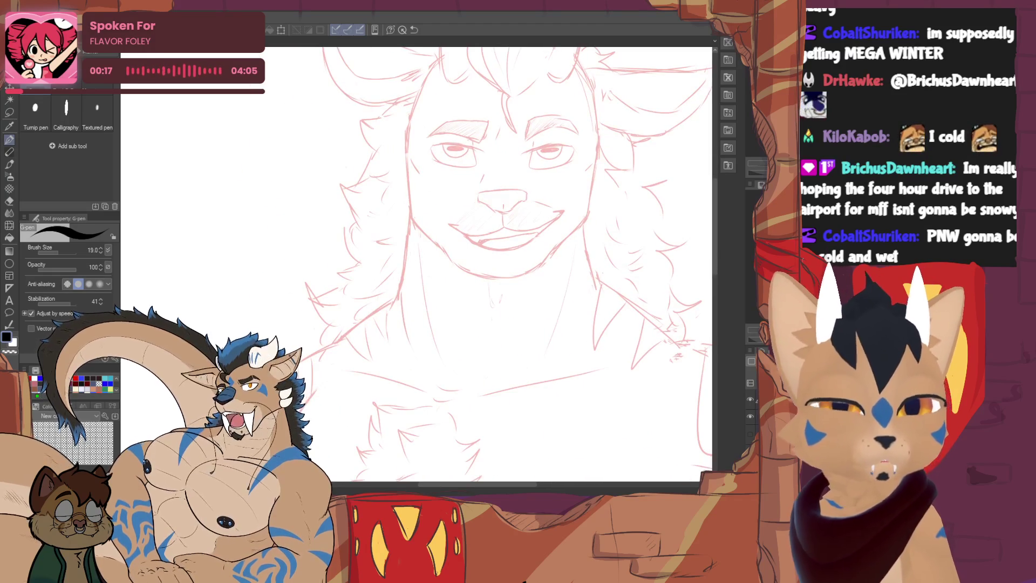
Ink the neck-to-shoulder line, the jaw line joining it, and the shoulder curve
drag(336, 343, 394, 303)
drag(409, 210, 394, 303)
key(ctrl+z)
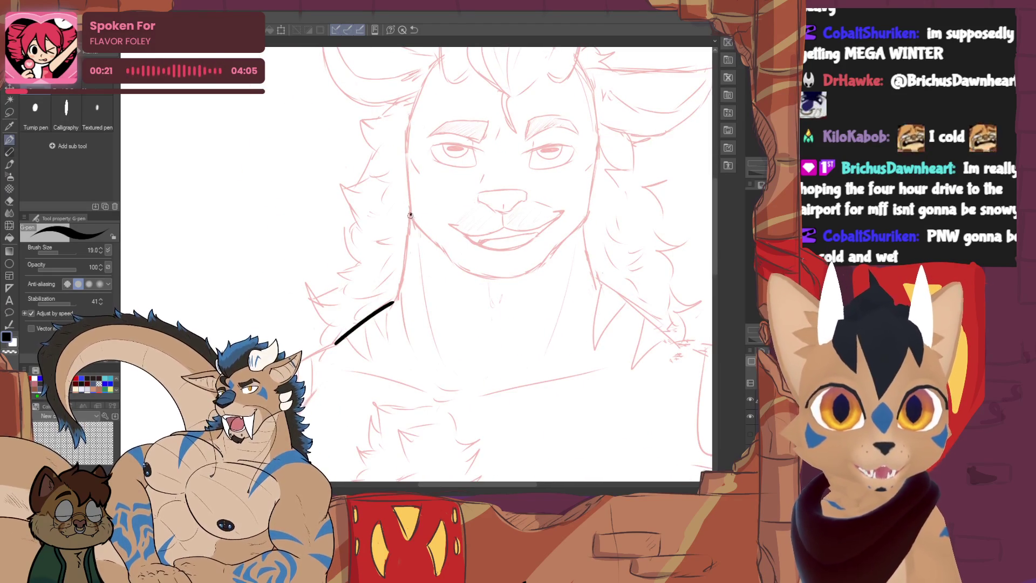
drag(412, 215, 394, 303)
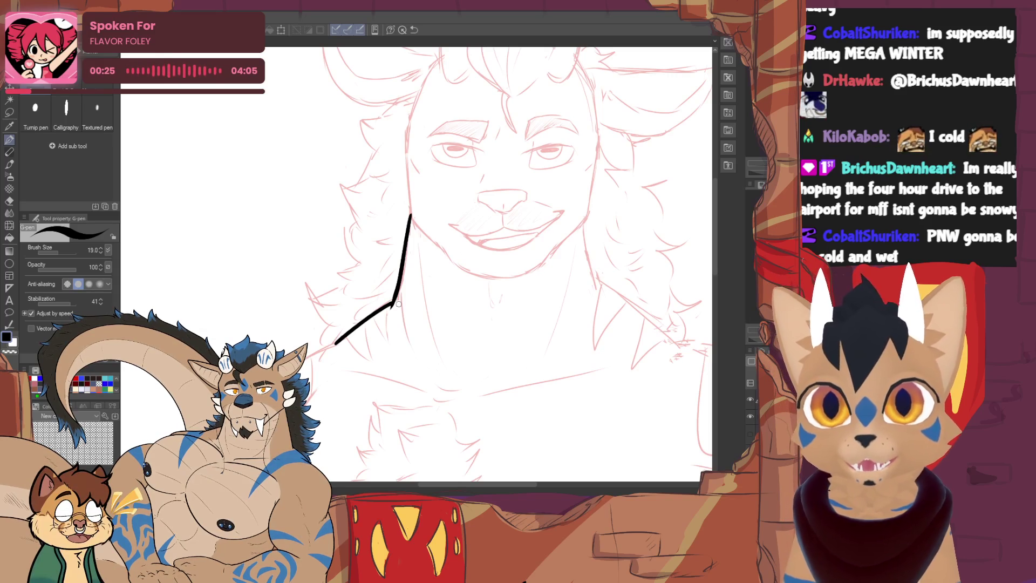
scroll(398, 304, down, 3)
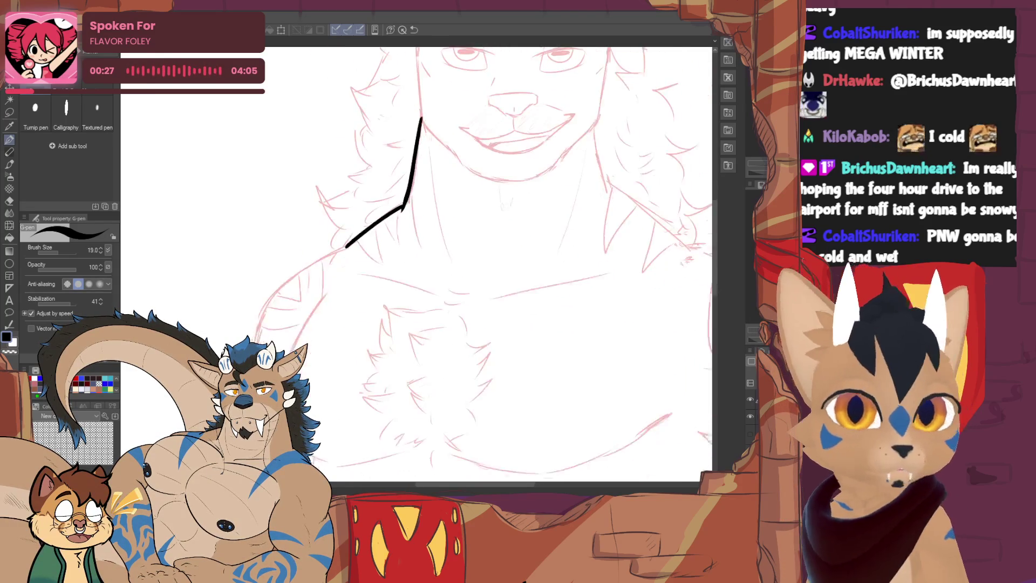
drag(335, 261, 256, 343)
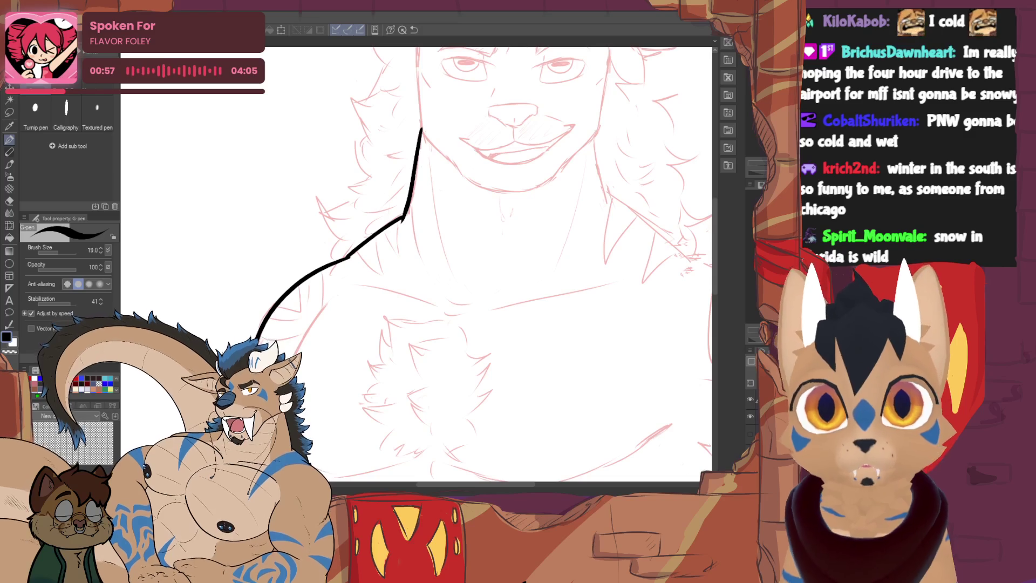
scroll(416, 264, down, 5)
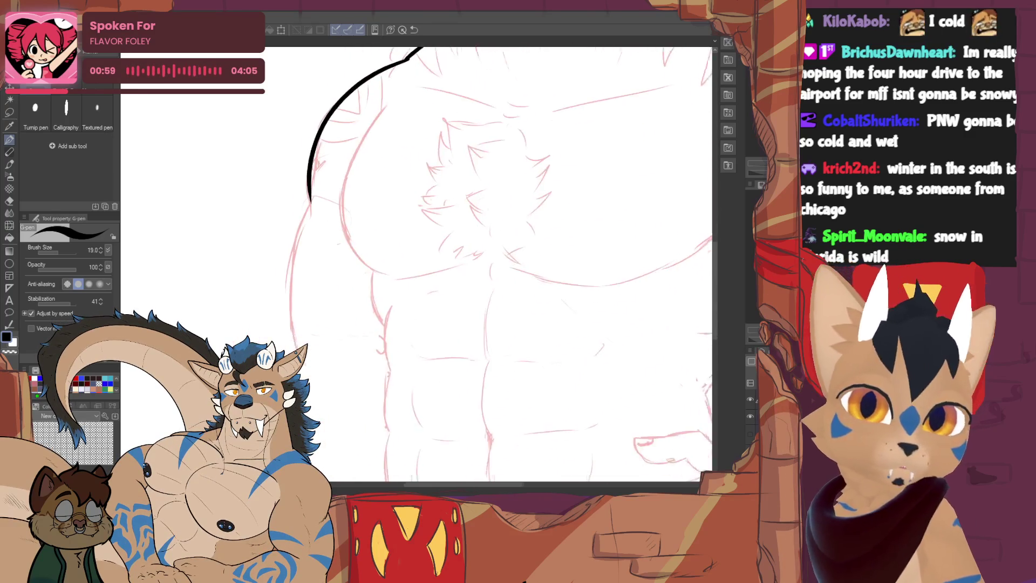
Ink the outline down the chest side and the inner curve of the chest muscle
mouse_move(312, 181)
mouse_down()
mouse_move(294, 300)
mouse_move(303, 331)
mouse_up()
scroll(377, 270, down, 3)
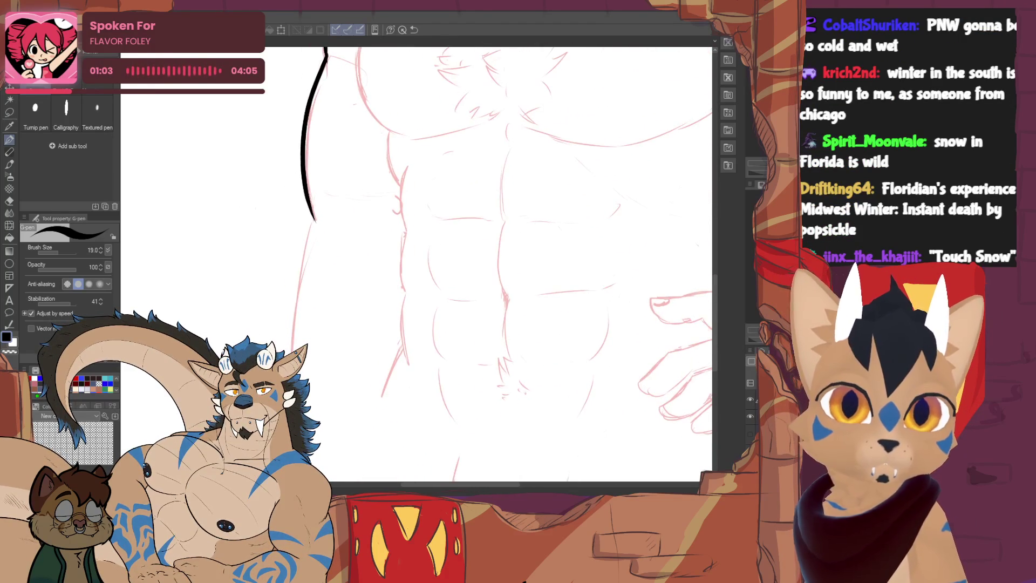
mouse_move(313, 219)
mouse_down()
mouse_move(300, 277)
mouse_move(316, 404)
mouse_up()
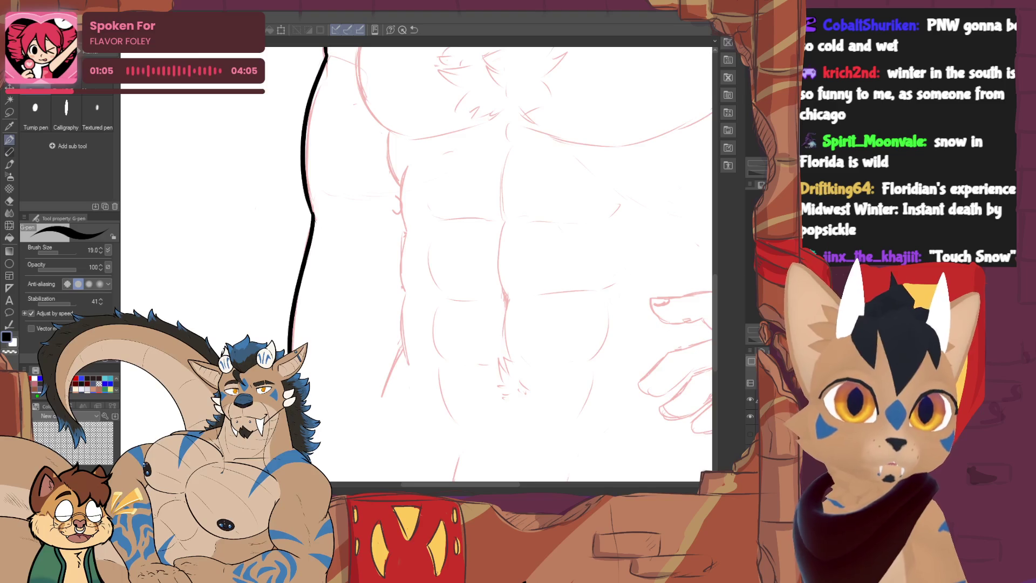
scroll(416, 264, up, 5)
drag(296, 195, 261, 345)
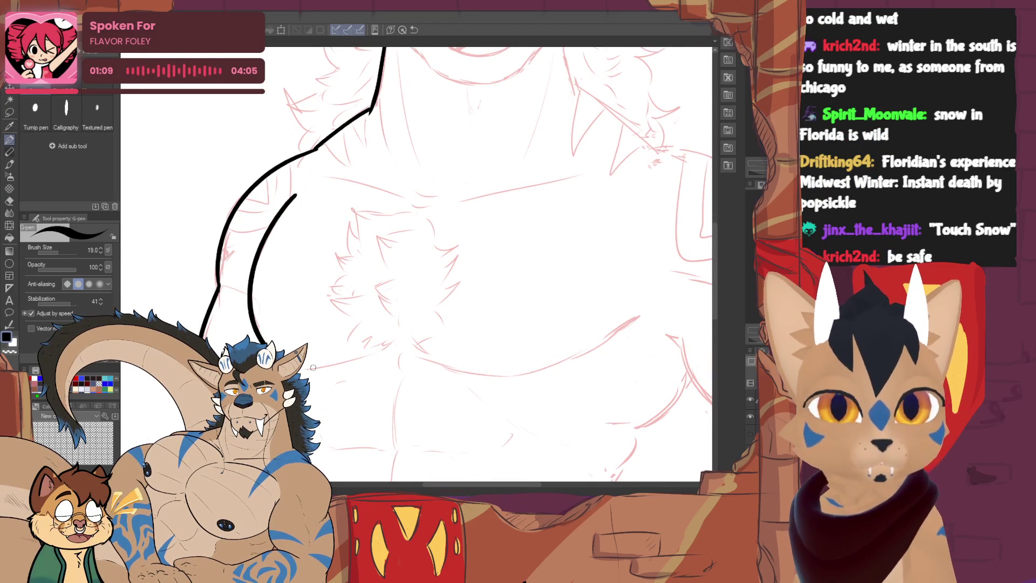
key(ctrl+z)
drag(301, 191, 261, 336)
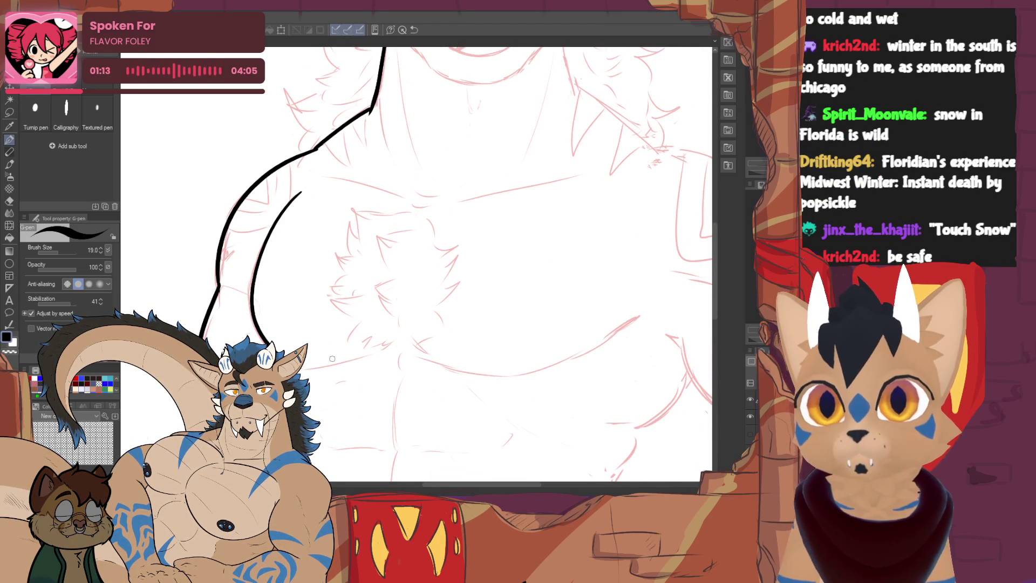
key(ctrl+z)
drag(296, 194, 258, 335)
scroll(415, 264, down, 2)
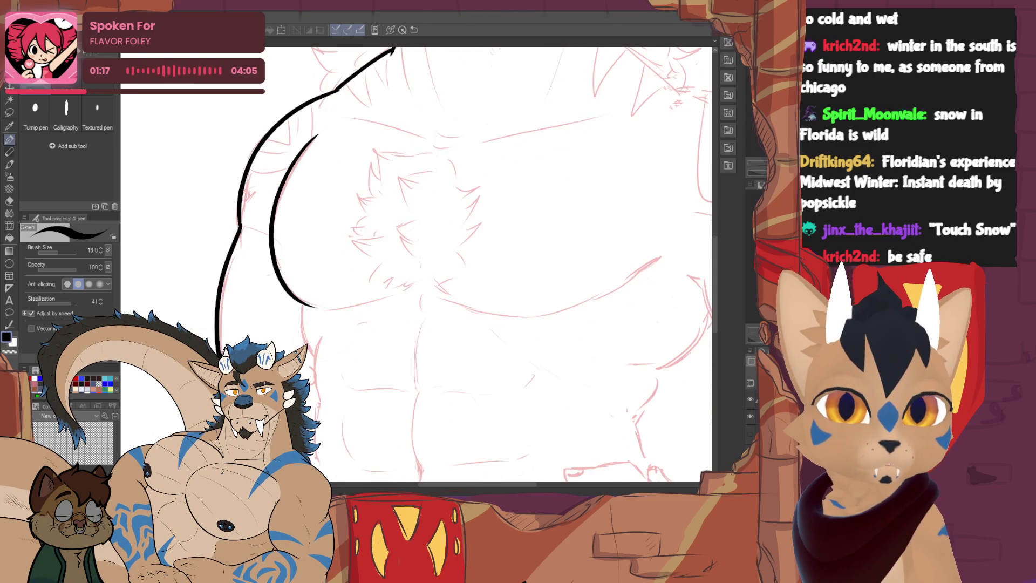
drag(302, 303, 299, 326)
key(ctrl+z)
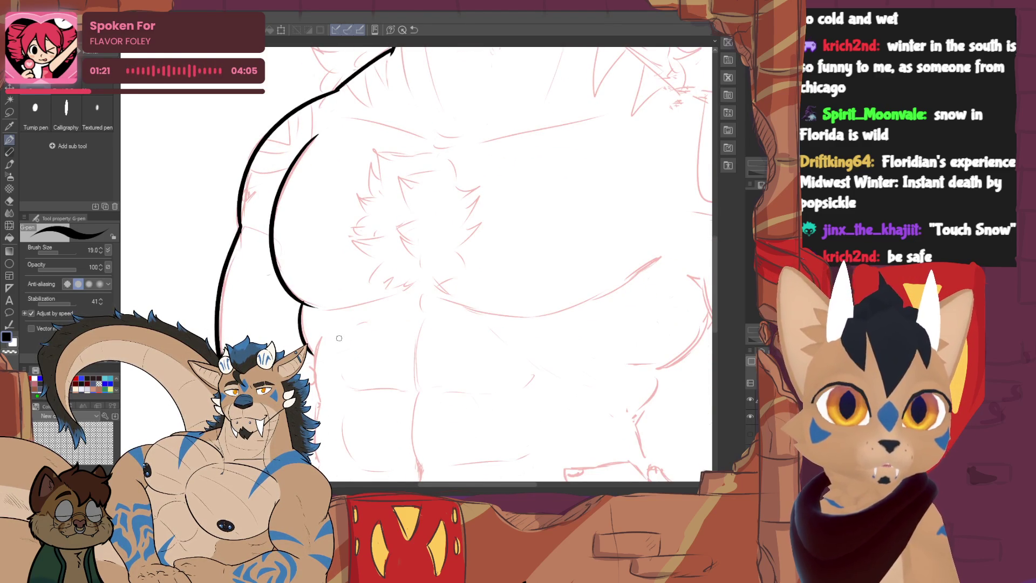
Continue the torso's left-side outline down to the side of the abs
scroll(338, 338, down, 2)
drag(318, 242, 327, 285)
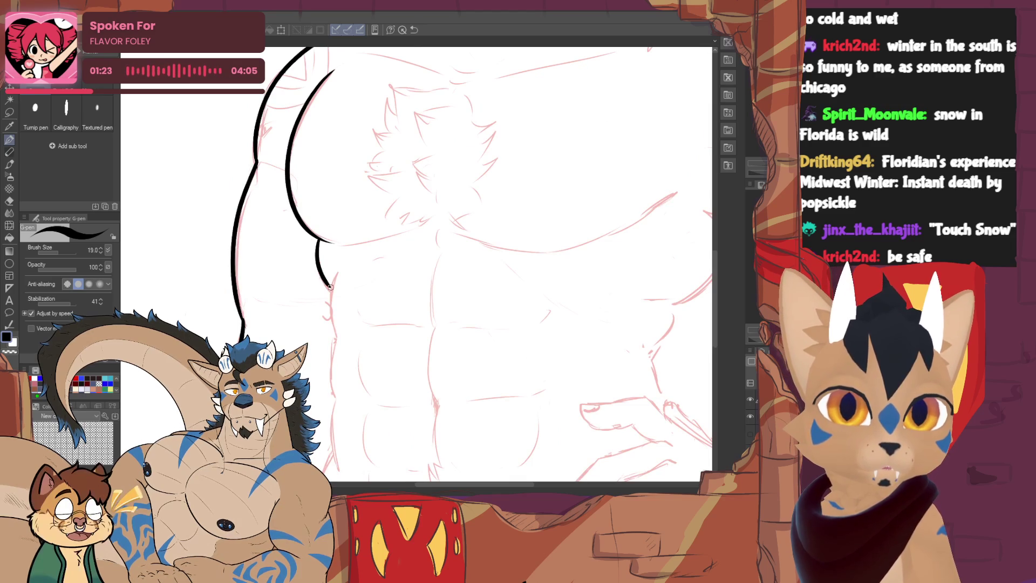
key(ctrl+z)
drag(318, 240, 332, 292)
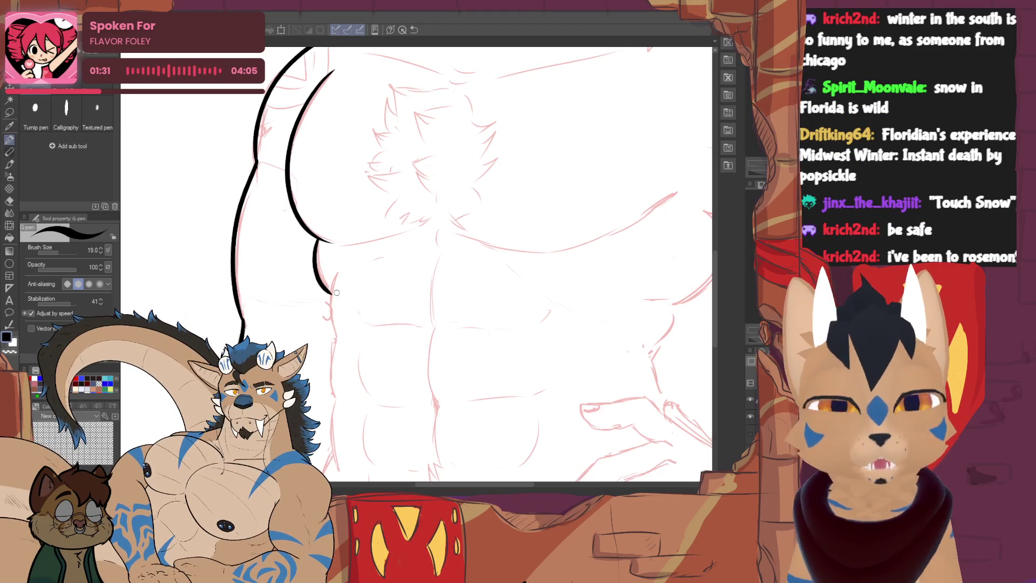
scroll(337, 293, down, 2)
mouse_move(343, 227)
mouse_down()
mouse_move(348, 208)
mouse_move(347, 332)
mouse_up()
scroll(345, 324, down, 2)
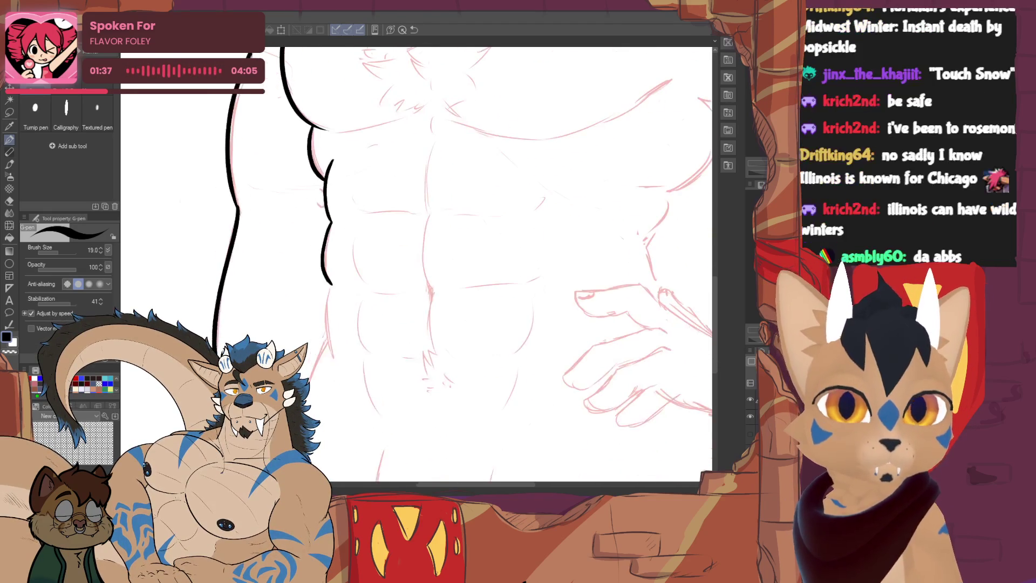
drag(332, 284, 309, 374)
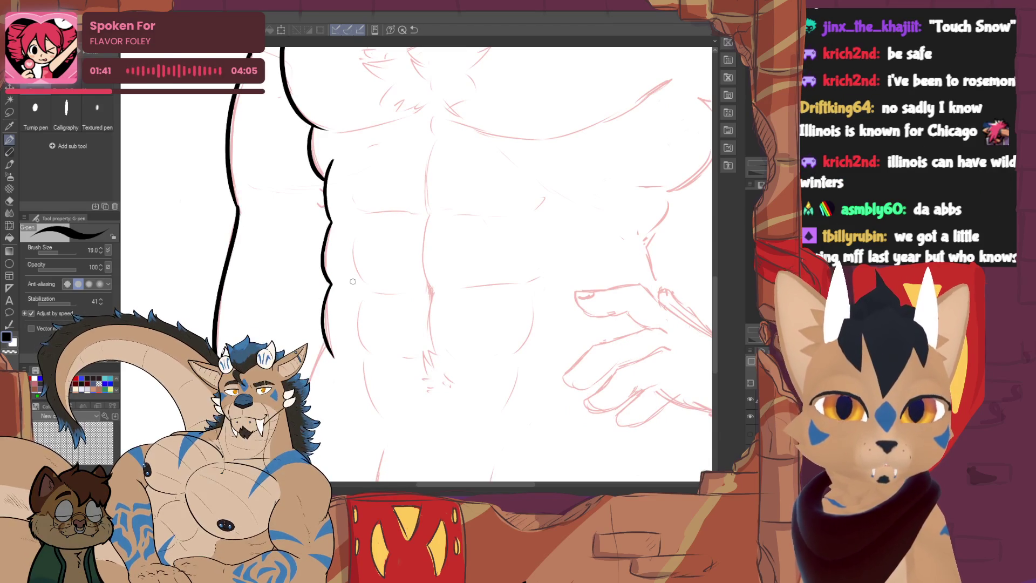
Ink the curve under the chest and extend it down toward the abs
mouse_move(312, 383)
mouse_down()
mouse_move(508, 230)
mouse_move(510, 244)
mouse_move(463, 282)
mouse_up()
key(ctrl+z)
mouse_move(517, 227)
mouse_down()
mouse_move(473, 285)
mouse_move(456, 287)
mouse_move(440, 327)
mouse_up()
key(ctrl+z)
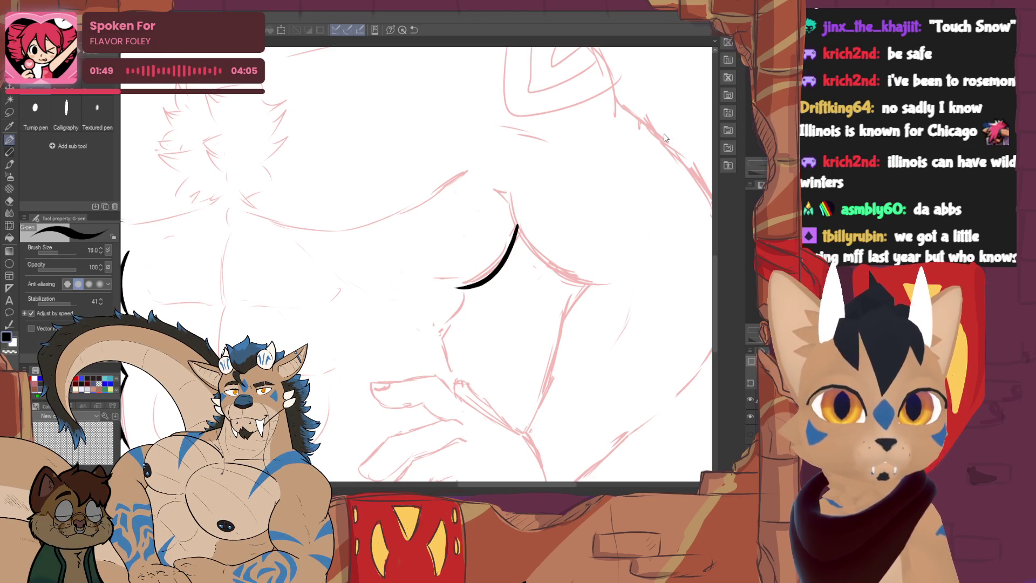
drag(468, 287, 438, 327)
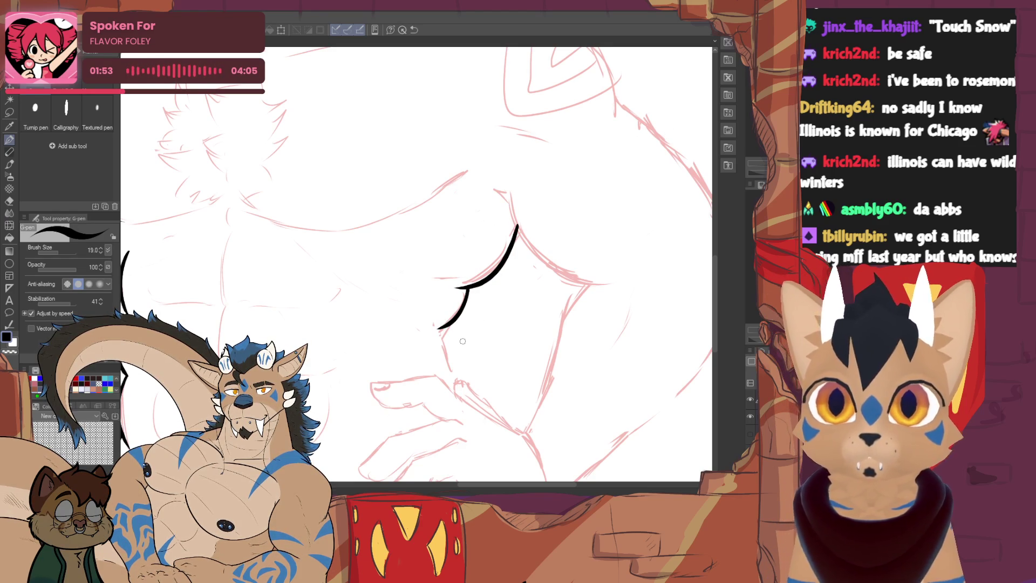
drag(462, 341, 479, 265)
mouse_move(456, 252)
mouse_down()
mouse_move(476, 307)
mouse_move(603, 475)
mouse_up()
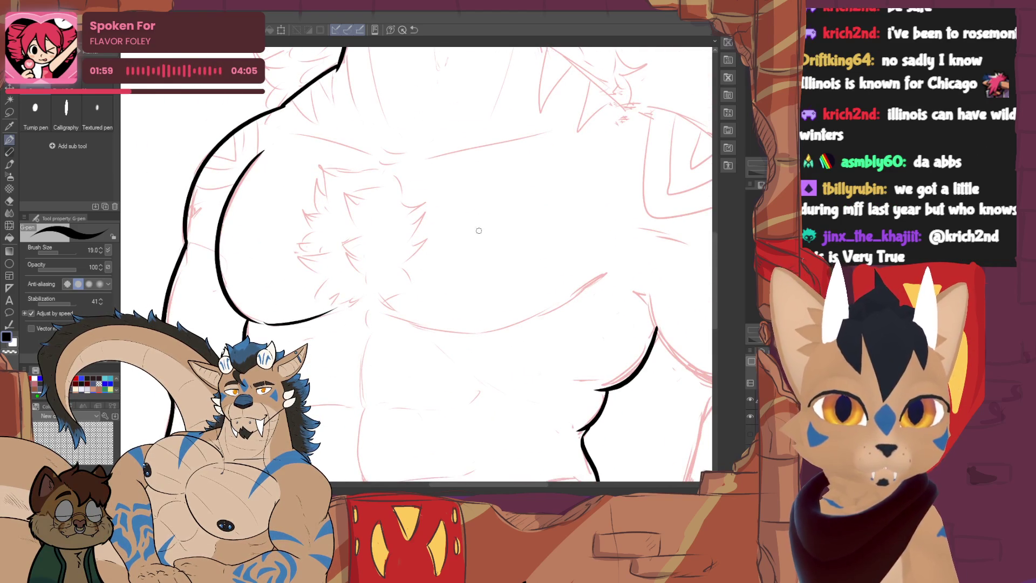
mouse_move(264, 326)
mouse_down()
mouse_move(370, 294)
mouse_move(361, 299)
mouse_up()
key(ctrl+z)
Redraw the lower chest line and begin inking the chest fur tuft
drag(628, 217, 472, 226)
drag(339, 327, 476, 262)
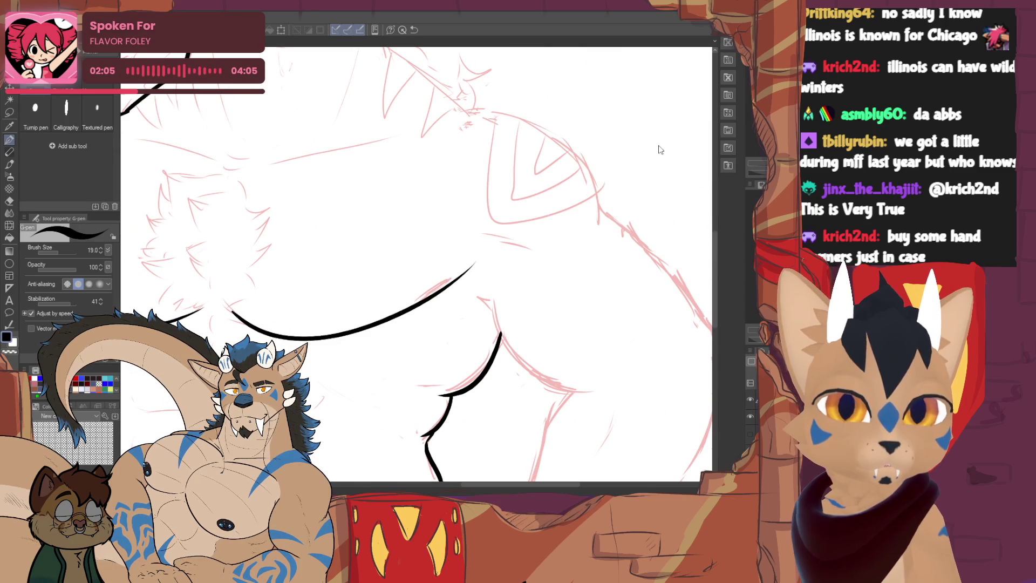
key(ctrl+z)
drag(338, 335, 452, 244)
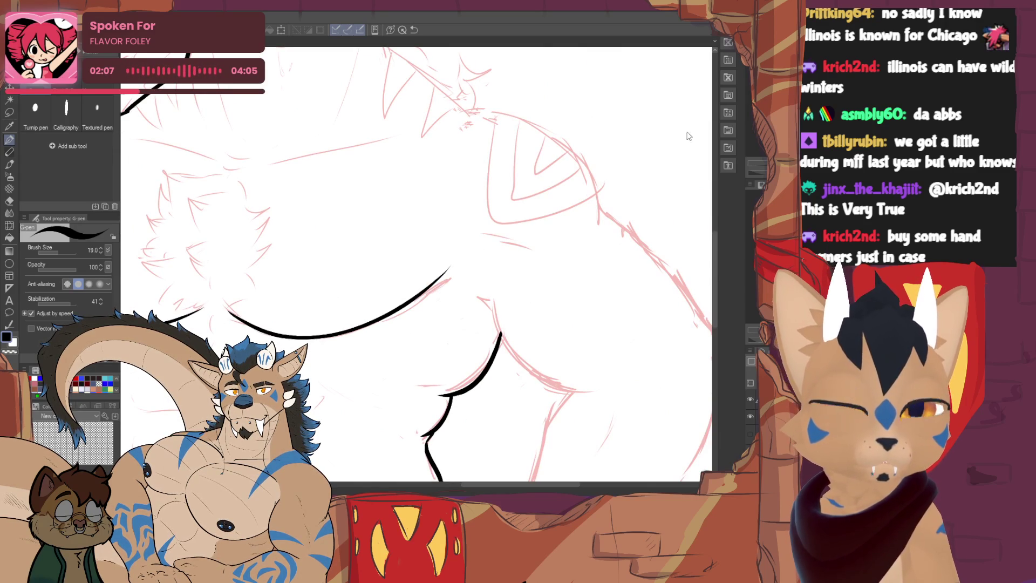
key(ctrl+z)
drag(338, 336, 442, 283)
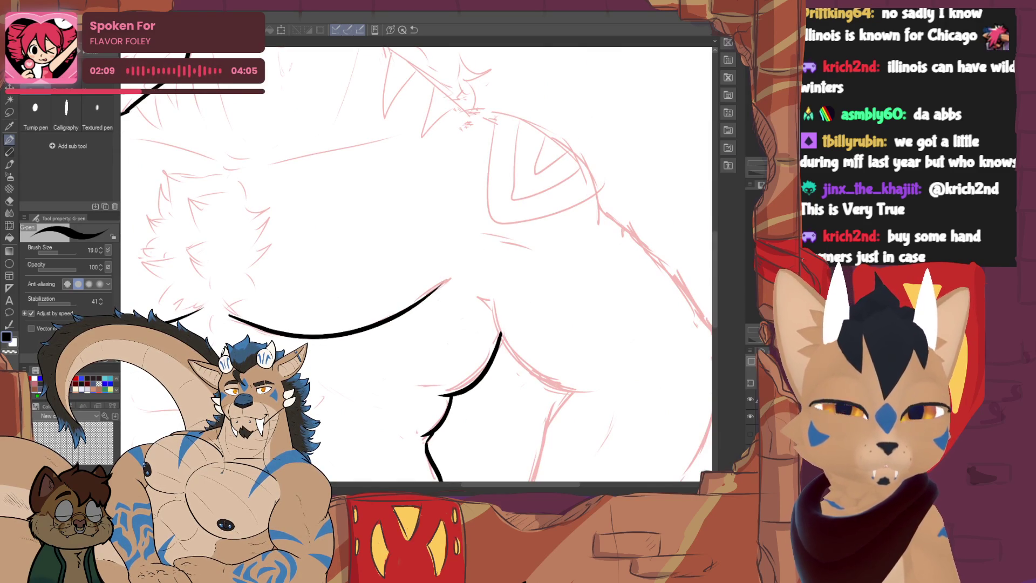
key(ctrl+minus)
key(ctrl+minus)
key(ctrl+plus)
key(ctrl+plus)
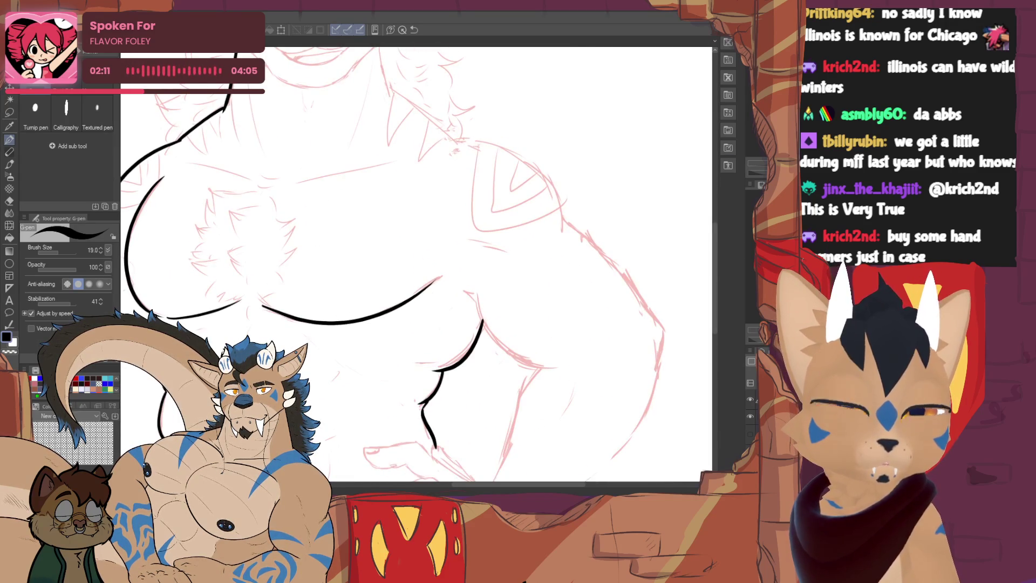
mouse_move(369, 248)
mouse_down()
mouse_move(322, 234)
mouse_move(330, 276)
mouse_move(306, 305)
mouse_move(306, 327)
mouse_move(360, 378)
mouse_up()
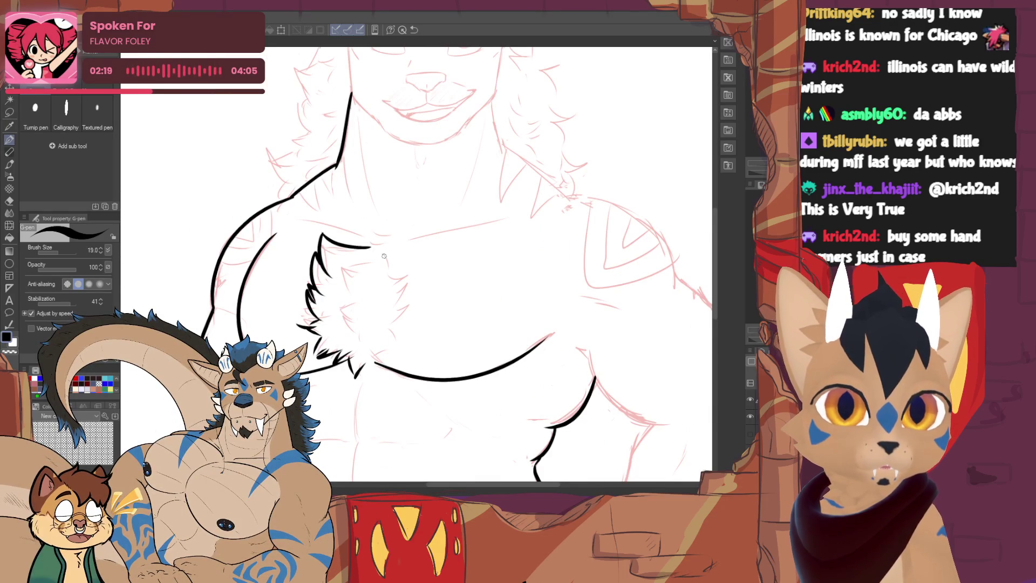
Draw jagged fur strokes on both sides of the chest tuft plus short inner strokes
mouse_move(369, 258)
mouse_down()
mouse_move(337, 272)
mouse_move(344, 309)
mouse_up()
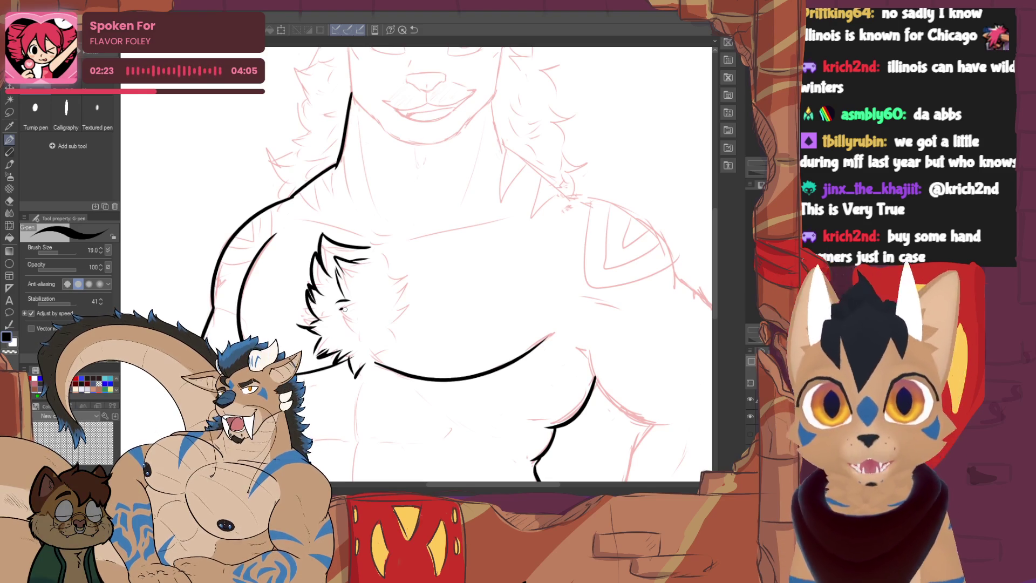
mouse_move(378, 255)
mouse_down()
mouse_move(416, 270)
mouse_move(422, 319)
mouse_move(400, 353)
mouse_move(370, 366)
mouse_up()
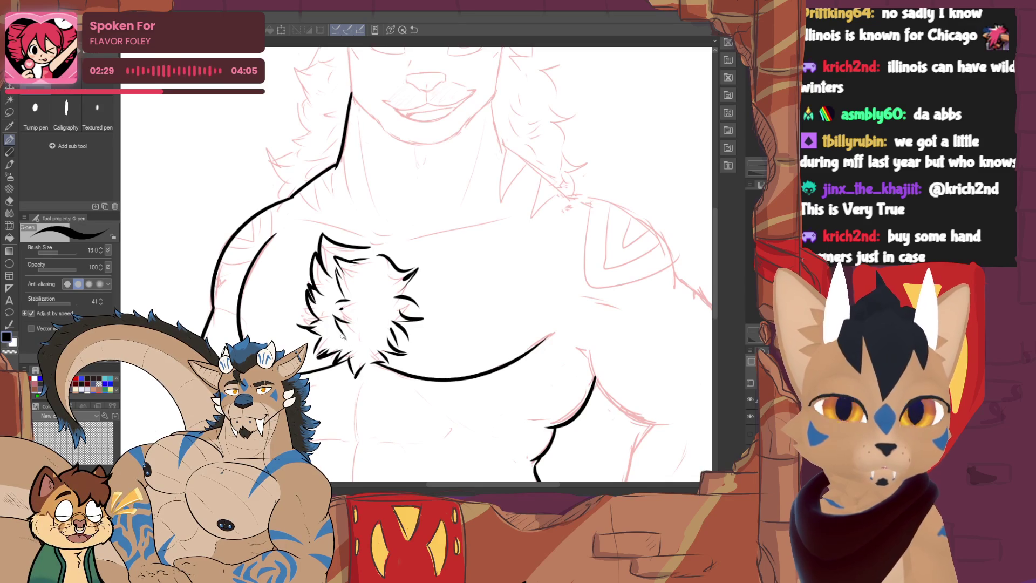
drag(374, 273, 378, 290)
drag(368, 294, 369, 318)
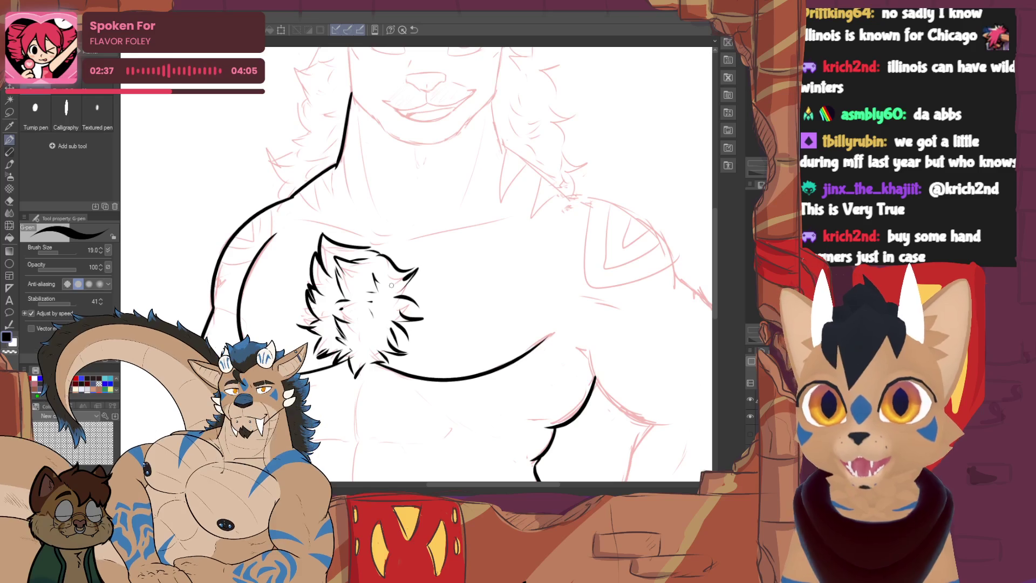
scroll(392, 285, down, 2)
Ink the lower chest line to the right and the curve under the left pec
drag(362, 294, 470, 268)
drag(318, 291, 235, 266)
drag(327, 296, 346, 294)
scroll(416, 265, down, 5)
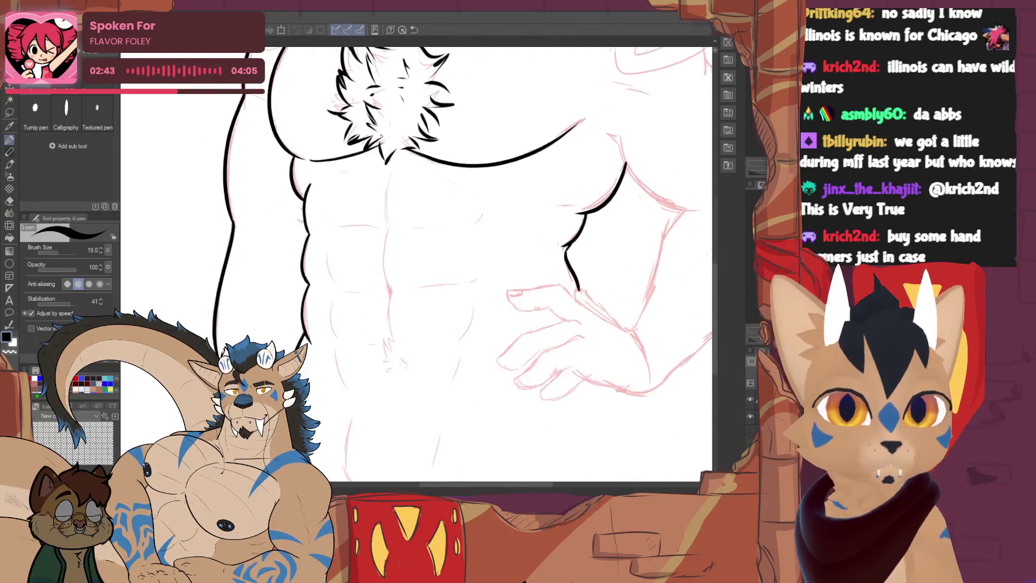
Ink the vertical centre line of the abs, redrawing it until clean
drag(358, 275, 350, 330)
key(ctrl+z)
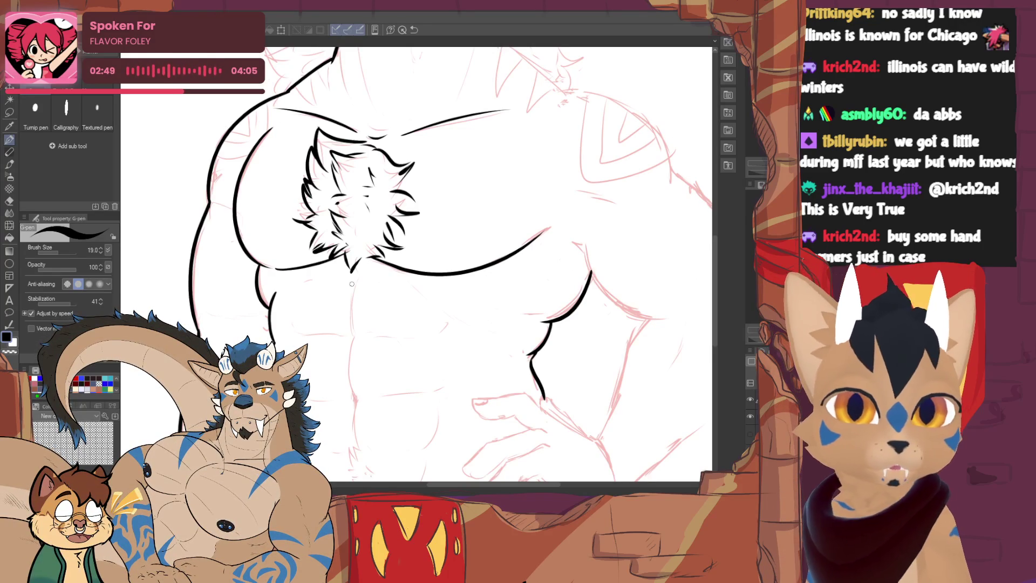
drag(355, 278, 356, 335)
key(ctrl+z)
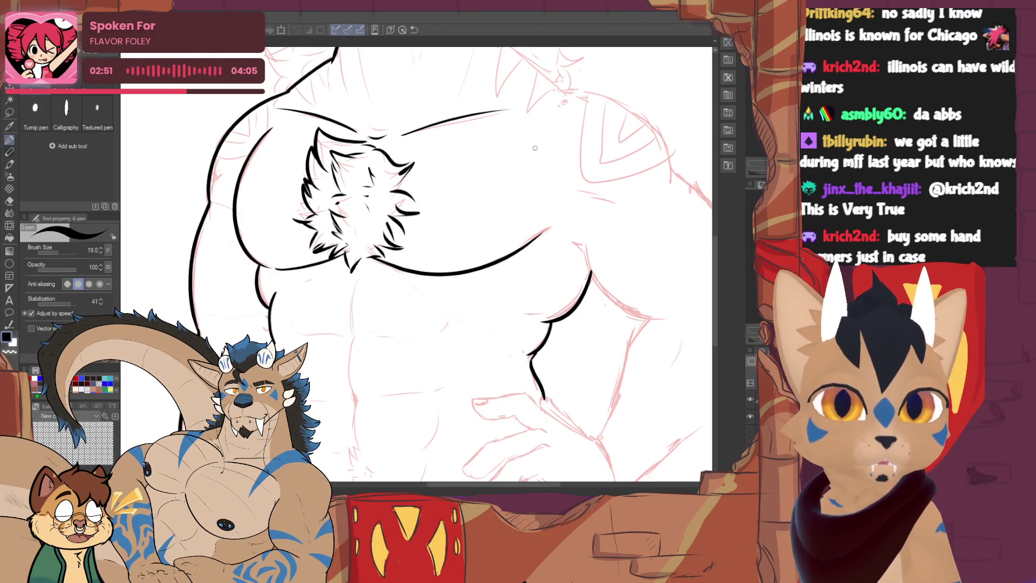
mouse_move(358, 278)
mouse_down()
mouse_move(351, 339)
mouse_move(380, 242)
mouse_move(387, 354)
mouse_up()
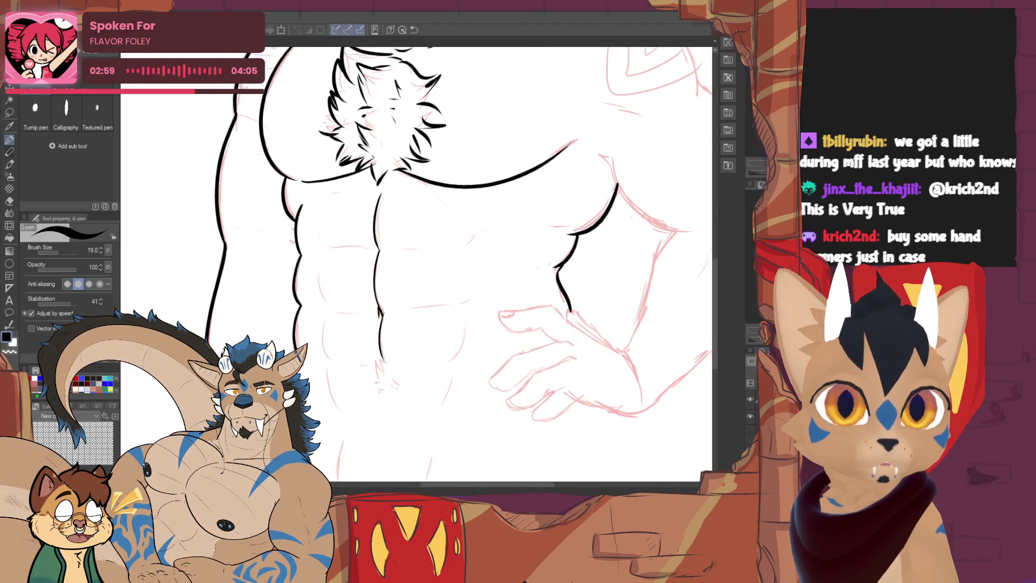
Add a horizontal ab division and the line under the right pec
drag(377, 216, 356, 277)
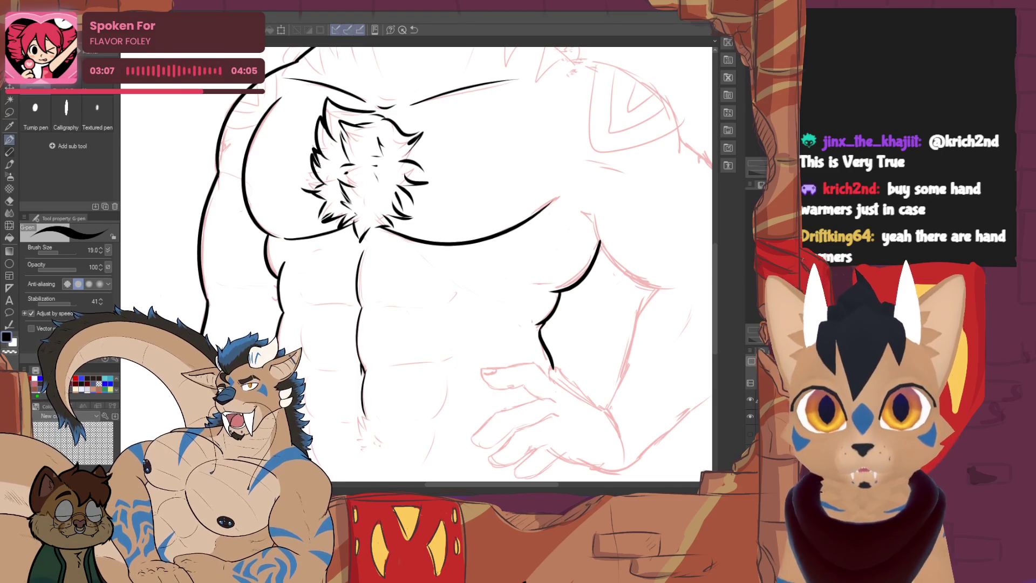
drag(348, 302, 306, 301)
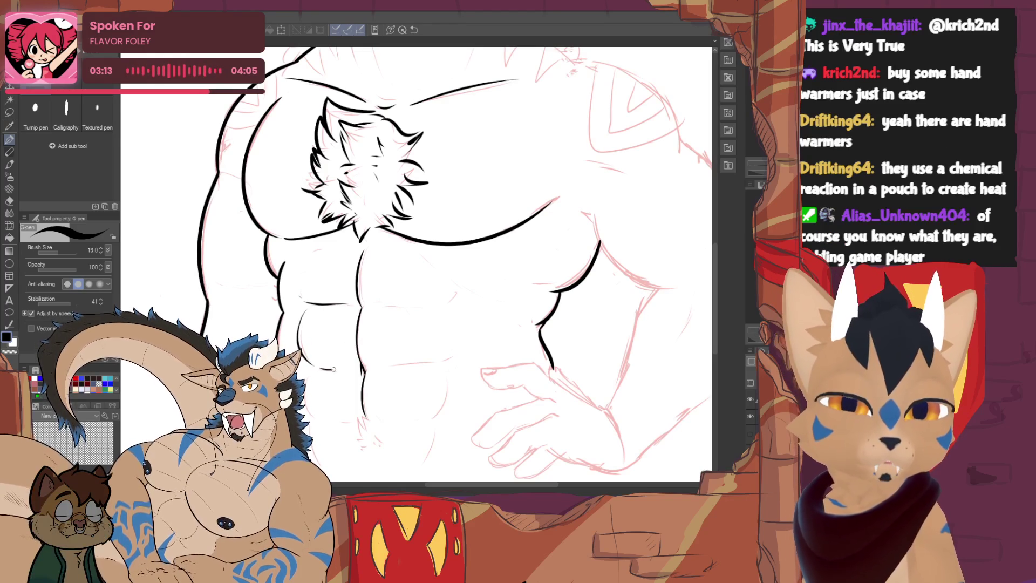
mouse_move(322, 366)
mouse_down()
mouse_move(331, 325)
mouse_move(322, 303)
mouse_up()
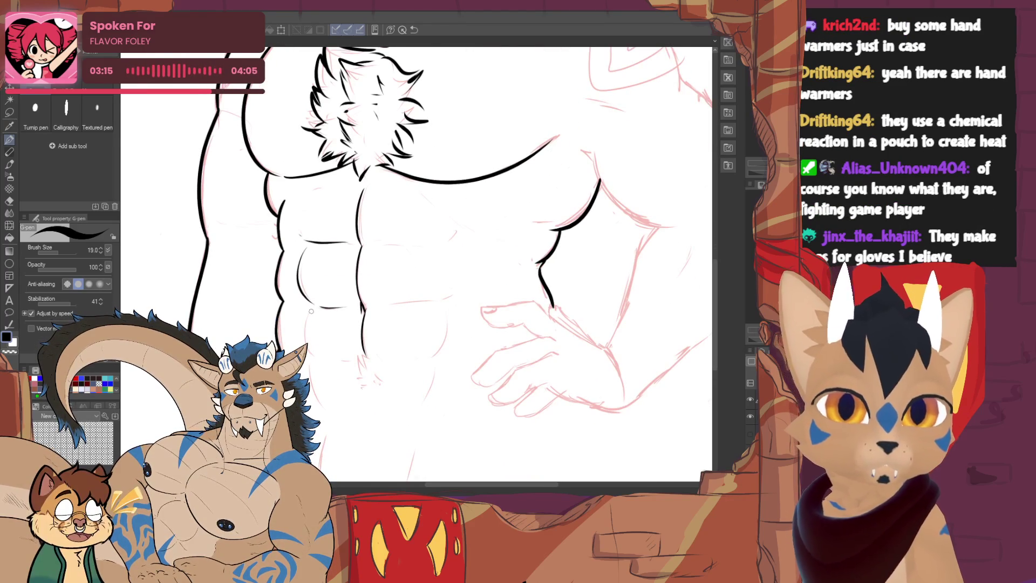
drag(380, 244, 453, 233)
drag(375, 307, 450, 289)
key(ctrl+z)
scroll(451, 264, down, 2)
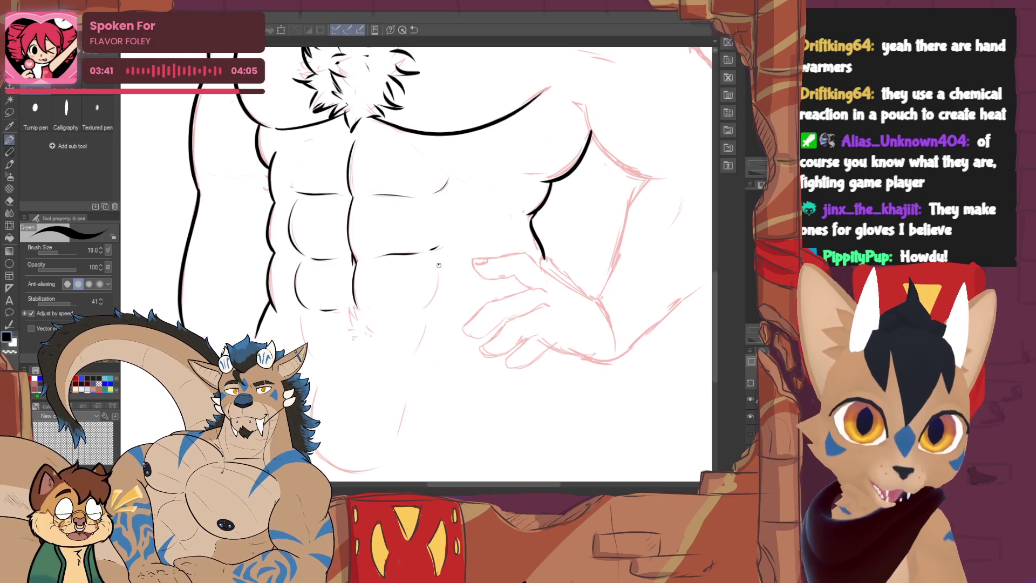
Ink the right abs curve, a short side stroke, and the lower right abs and navel
drag(438, 264, 404, 311)
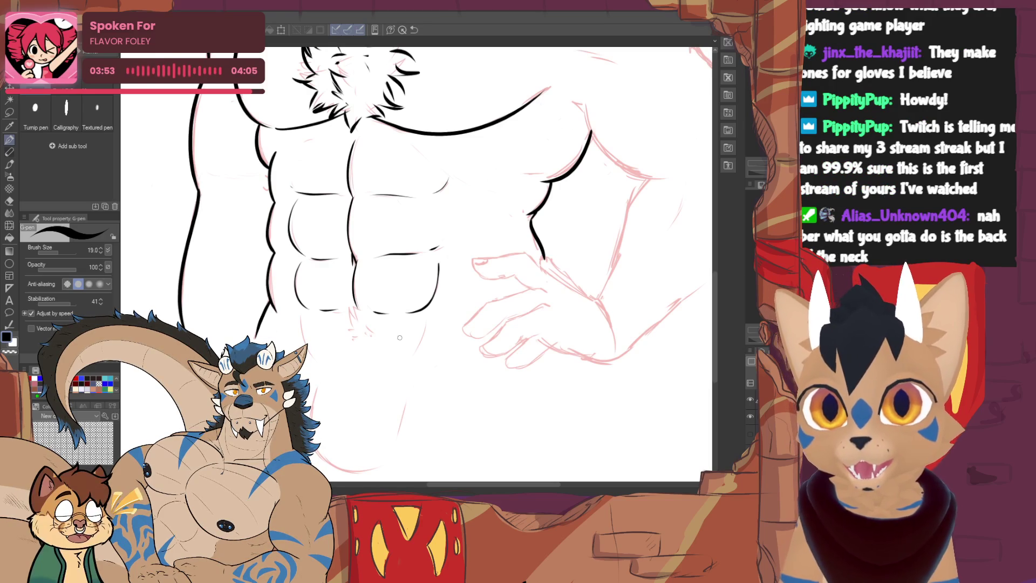
drag(300, 309, 300, 320)
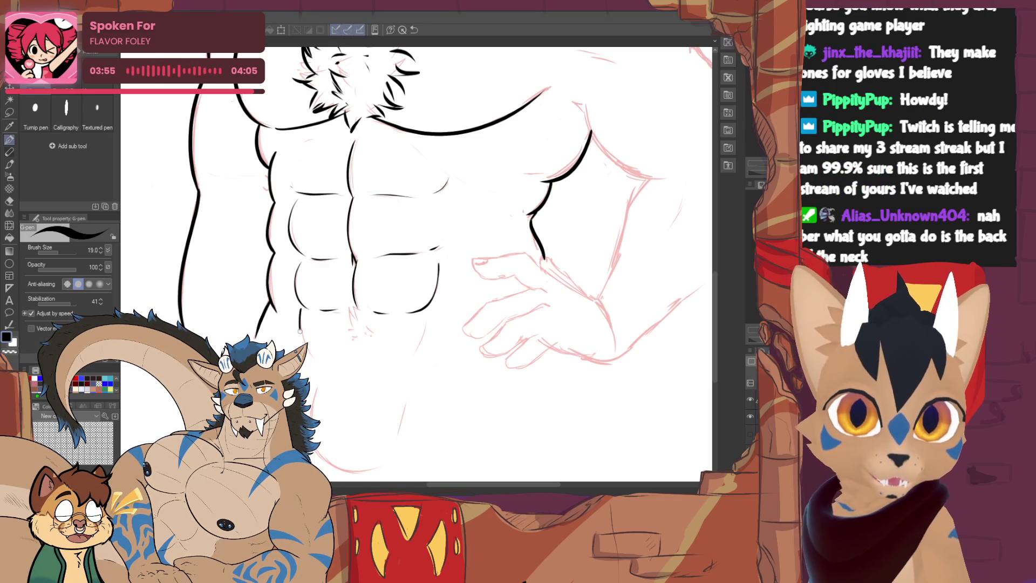
drag(427, 310, 403, 363)
mouse_move(360, 302)
mouse_down()
mouse_move(348, 348)
mouse_move(341, 339)
mouse_move(360, 340)
mouse_up()
Move up to the face and ink the right side of the neck
mouse_move(192, 209)
mouse_down()
mouse_move(251, 332)
mouse_move(232, 362)
mouse_move(243, 467)
mouse_move(218, 509)
mouse_up()
mouse_move(410, 270)
mouse_down()
mouse_move(260, 253)
mouse_move(300, 276)
mouse_move(566, 288)
mouse_move(599, 305)
mouse_move(373, 297)
mouse_up()
drag(417, 208, 430, 265)
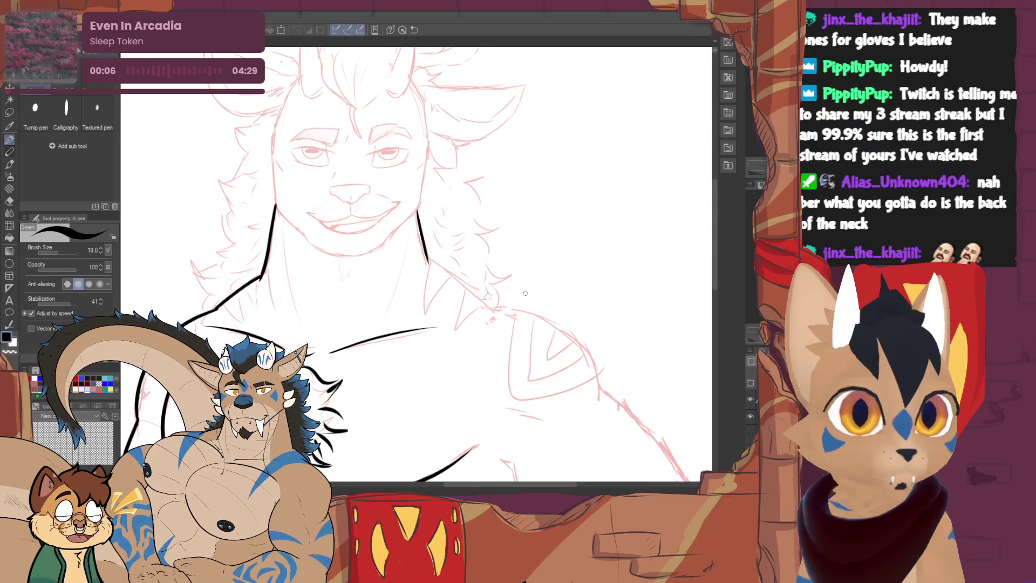
Ink the line from the neck down to the shoulder
mouse_move(427, 259)
mouse_down()
mouse_move(366, 248)
mouse_move(437, 309)
mouse_up()
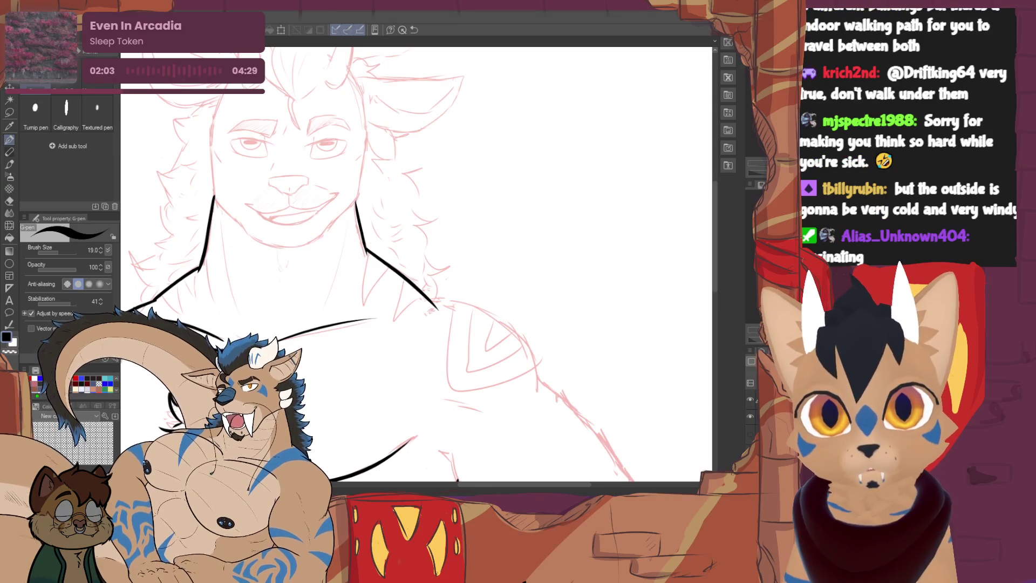
Switch to the finished paw artwork document with Ctrl+Tab
key(ctrl+Tab)
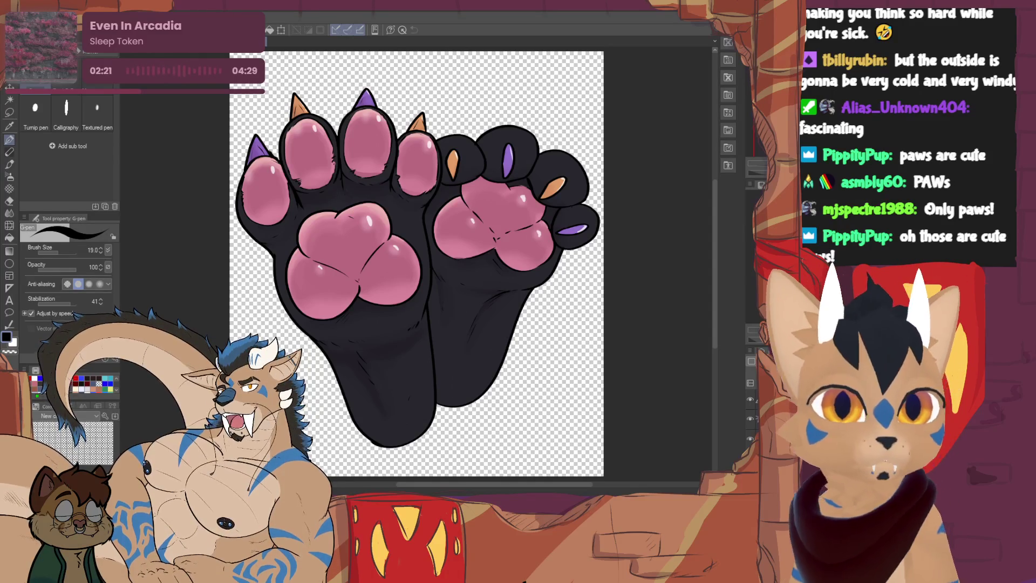
Switch back to the horned character's lineart document via its tab
click(264, 49)
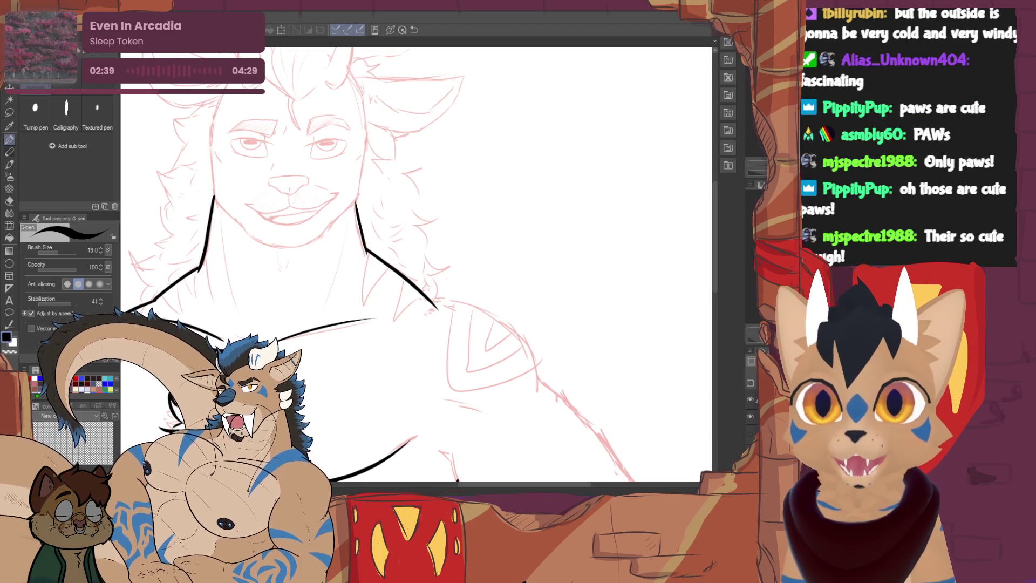
mouse_move(535, 144)
mouse_down()
mouse_move(518, 238)
mouse_move(545, 265)
mouse_up()
mouse_move(589, 170)
mouse_down()
mouse_move(599, 218)
mouse_move(588, 259)
mouse_up()
key(ctrl+z)
key(ctrl+z)
drag(484, 115, 482, 210)
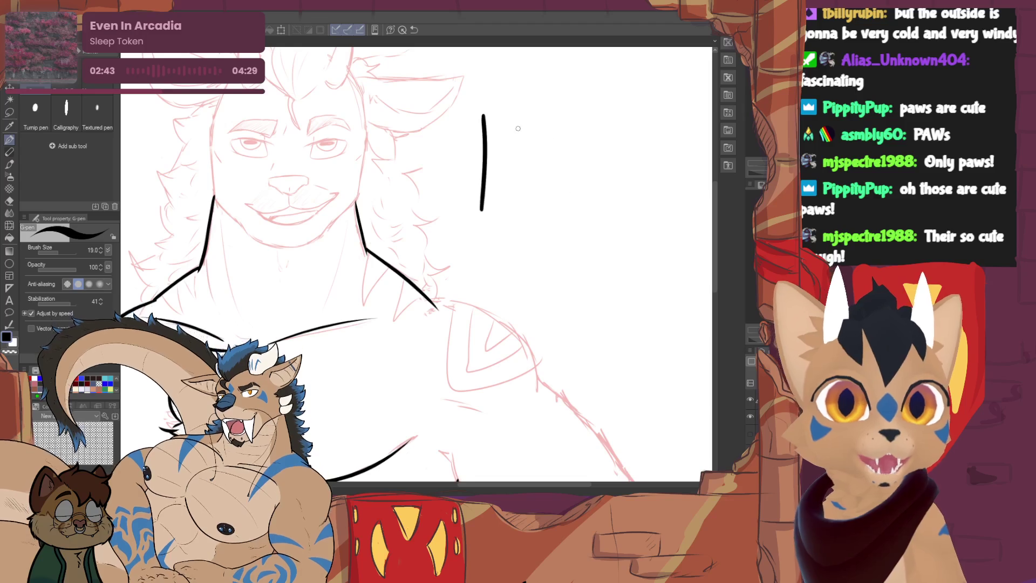
drag(521, 126, 549, 222)
key(ctrl+z)
key(ctrl+z)
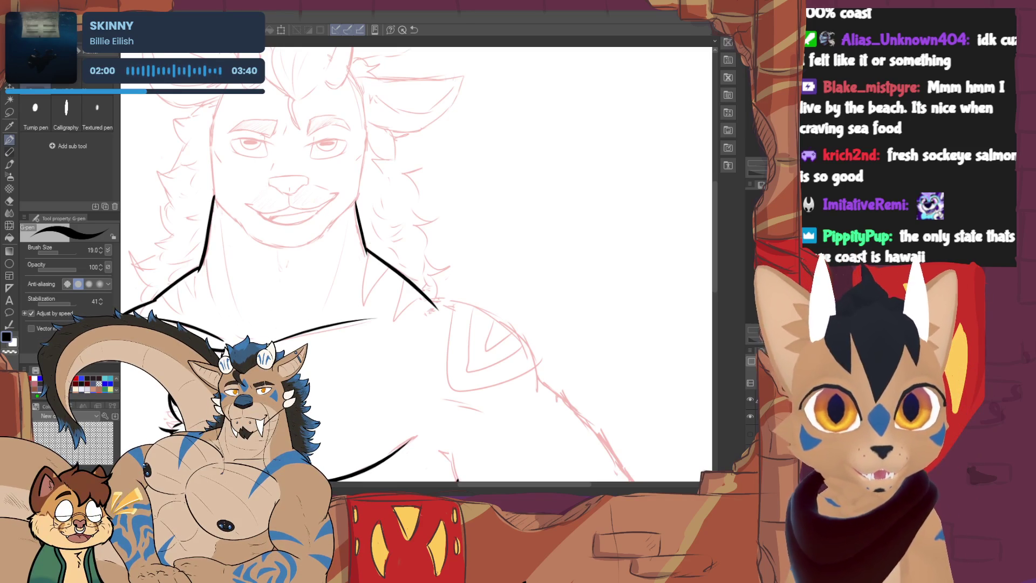
Ink the left-side neck line, undoing and redrawing it shorter
drag(219, 210, 234, 283)
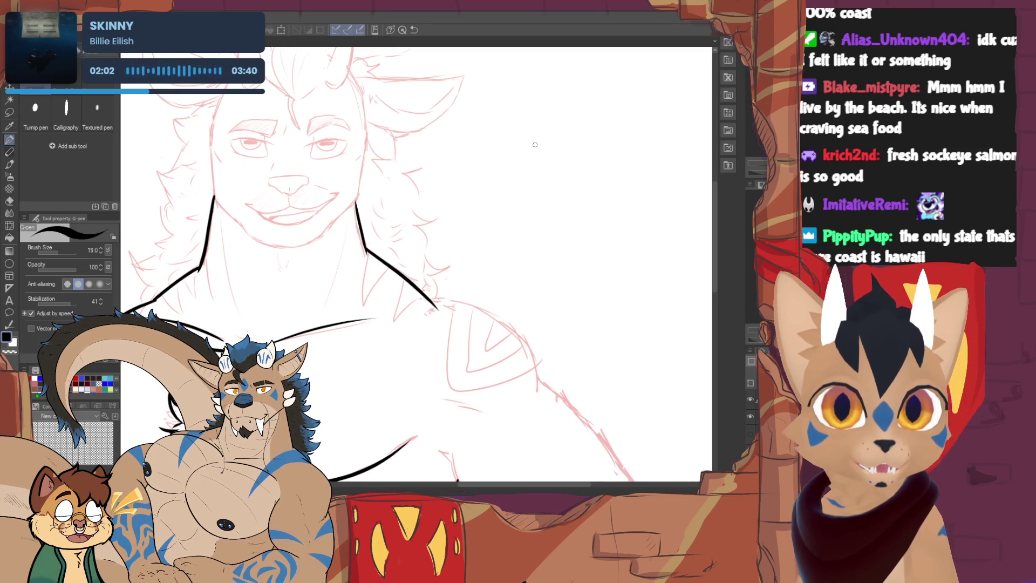
drag(221, 214, 232, 317)
drag(345, 227, 299, 311)
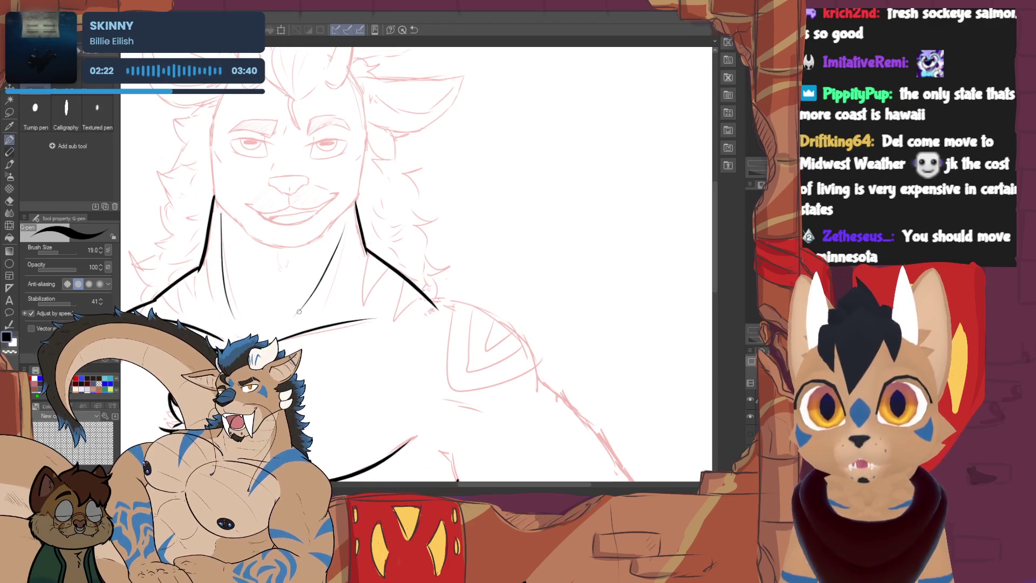
key(ctrl+z)
key(ctrl+z)
drag(219, 208, 221, 319)
Ink the right-side neck line, redrawing it once, then bring the head into view
drag(349, 212, 312, 320)
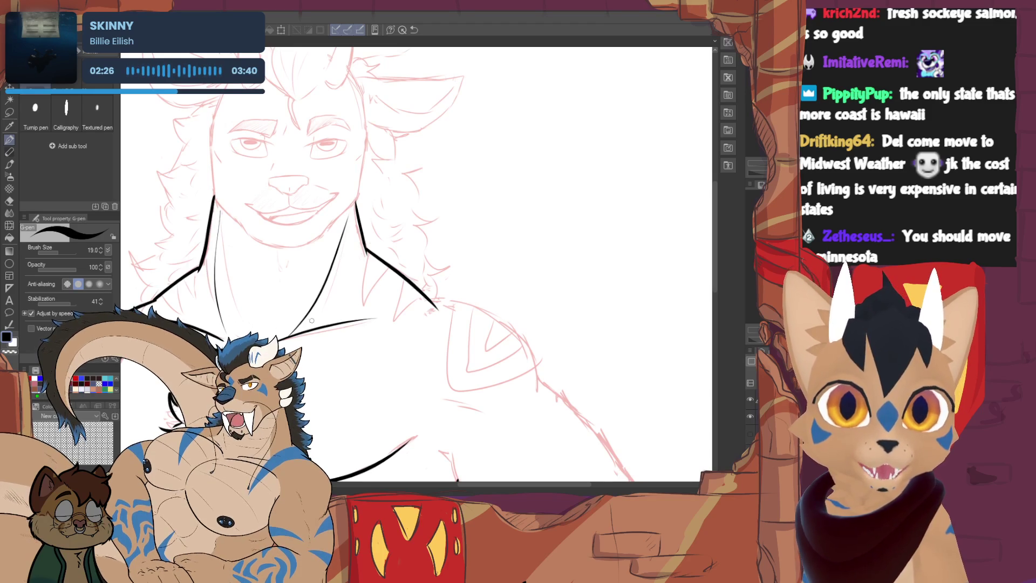
key(ctrl+z)
drag(348, 212, 289, 324)
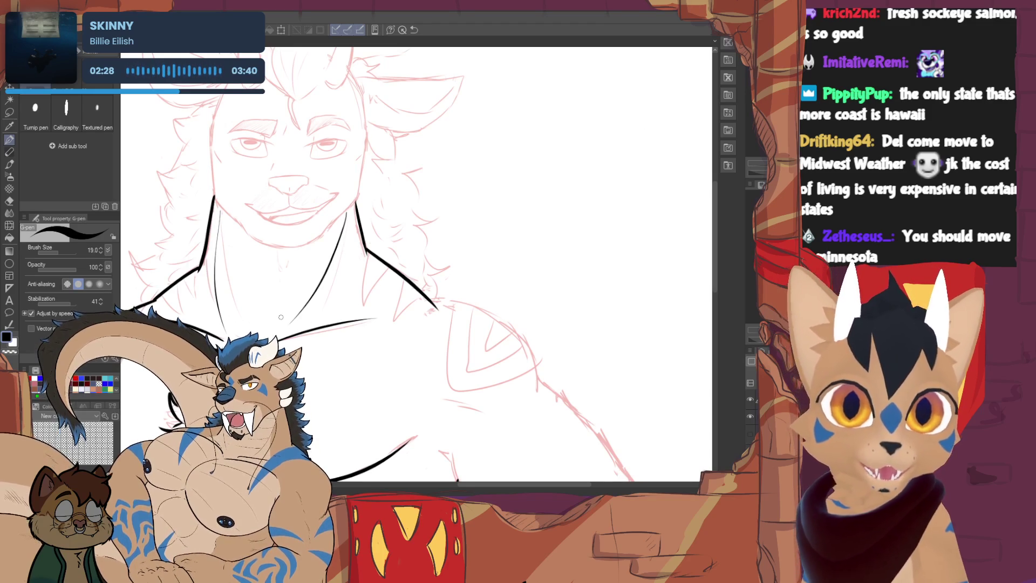
mouse_move(214, 191)
mouse_down()
mouse_move(284, 299)
mouse_move(276, 334)
mouse_up()
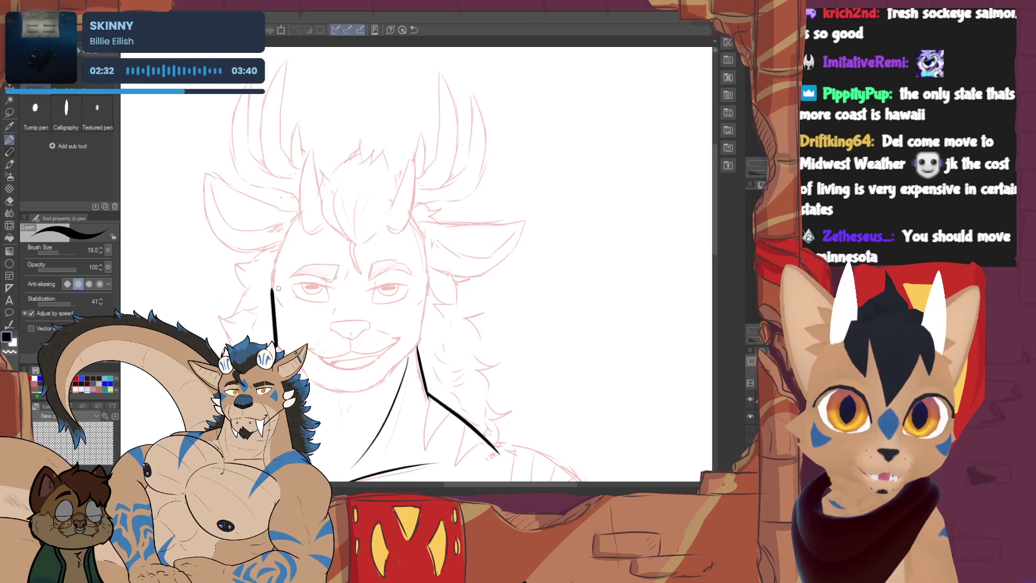
Ink the left and right jaw lines and the chin, redoing the overlong chin stroke
key(ctrl+z)
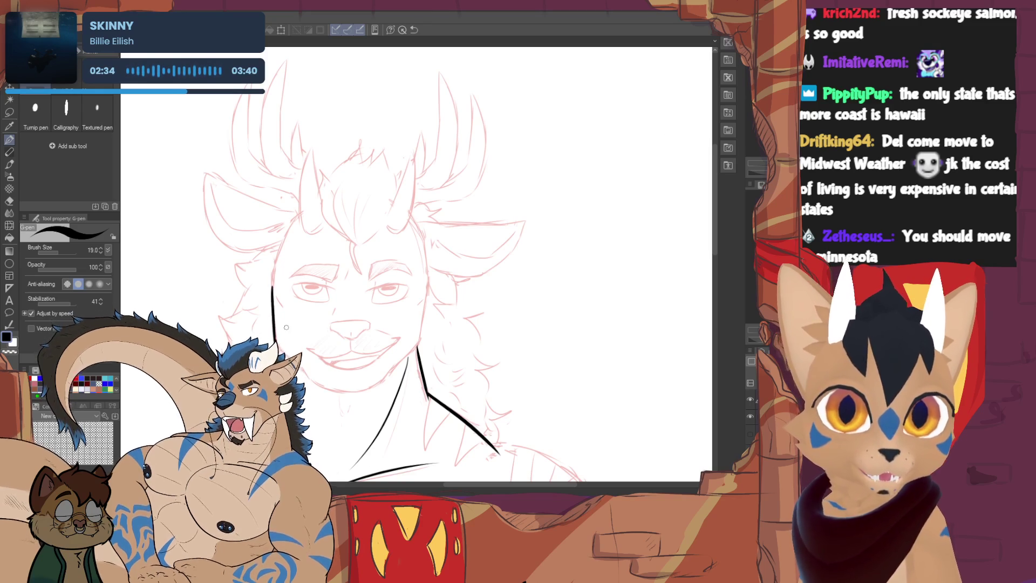
mouse_move(286, 327)
mouse_down()
mouse_move(299, 288)
mouse_move(281, 345)
mouse_up()
drag(289, 302, 318, 331)
drag(432, 303, 407, 327)
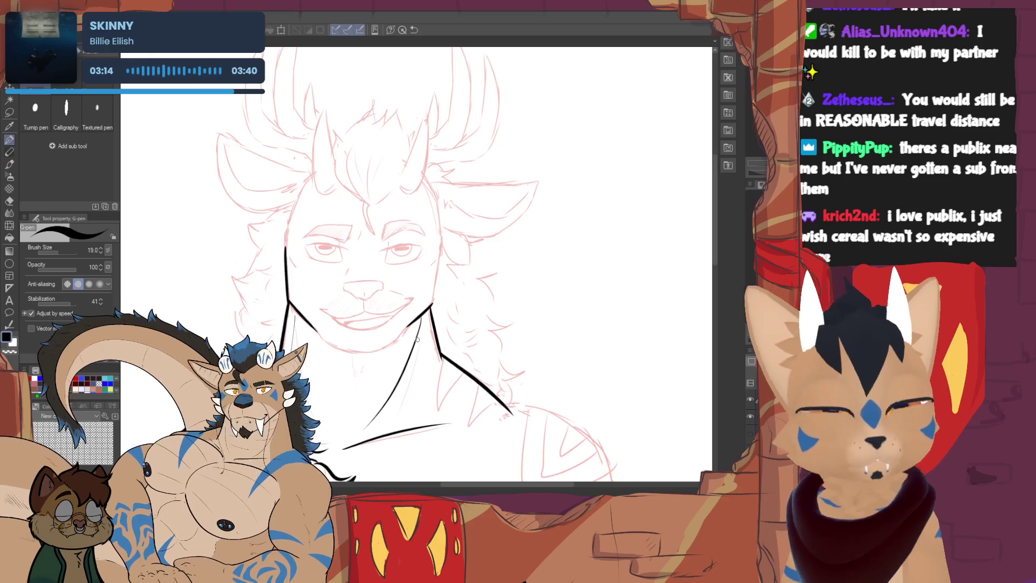
mouse_move(328, 345)
mouse_down()
mouse_move(372, 351)
mouse_move(362, 351)
mouse_up()
key(ctrl+z)
key(ctrl+z)
key(ctrl+z)
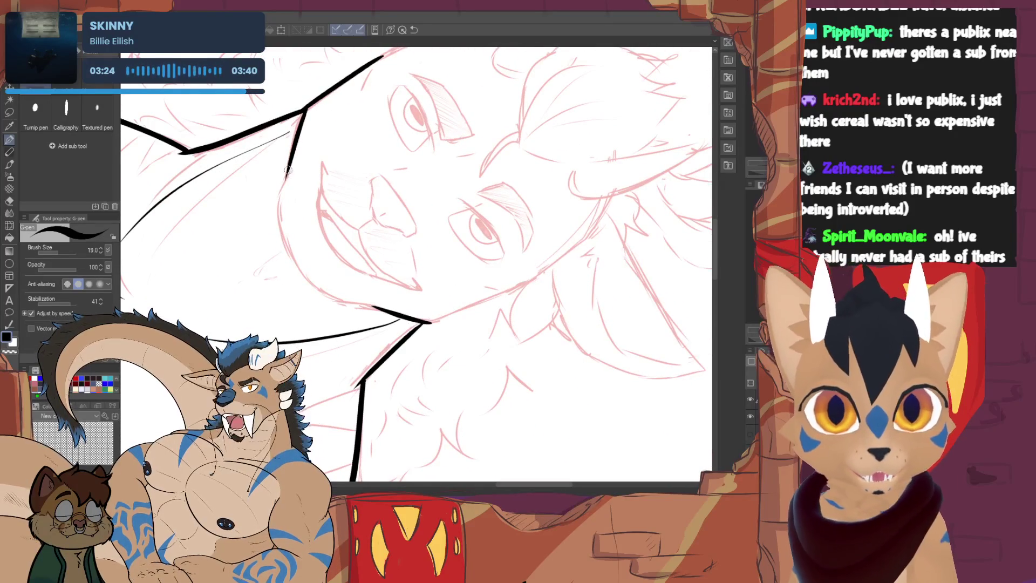
drag(280, 193, 287, 258)
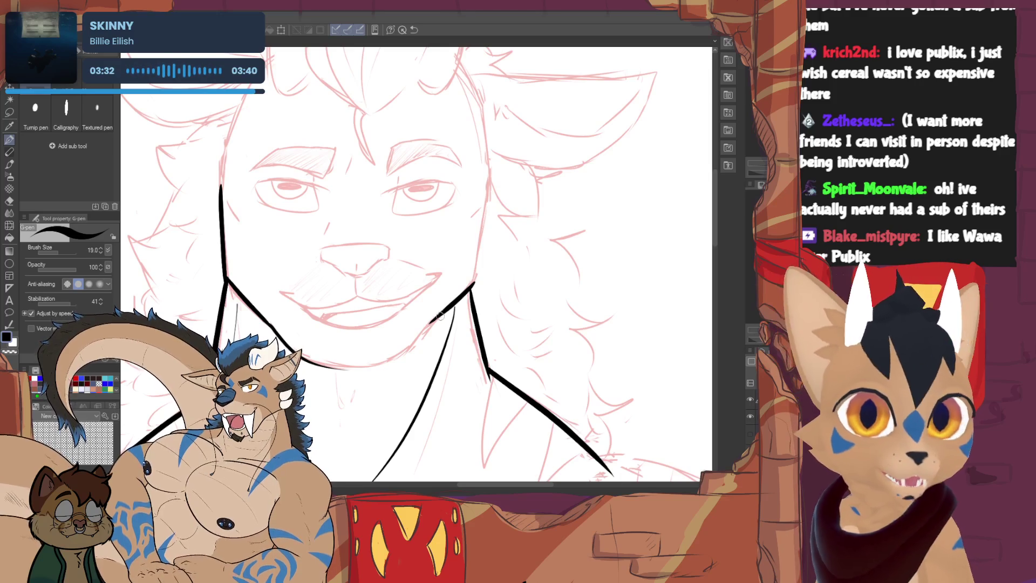
drag(412, 343, 313, 350)
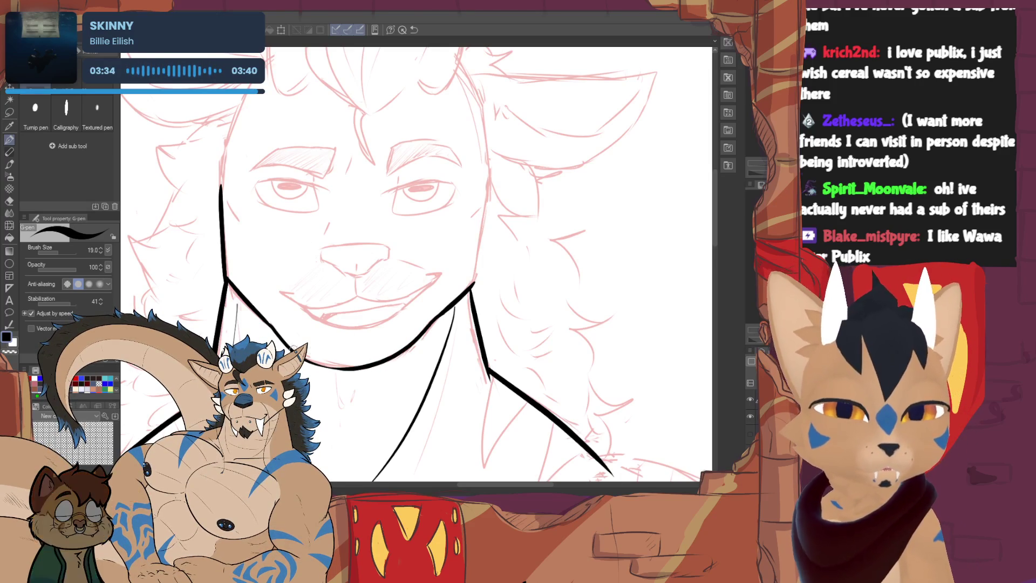
Ink the right cheek and the left face outline up from the neck toward the hair
drag(237, 313, 231, 364)
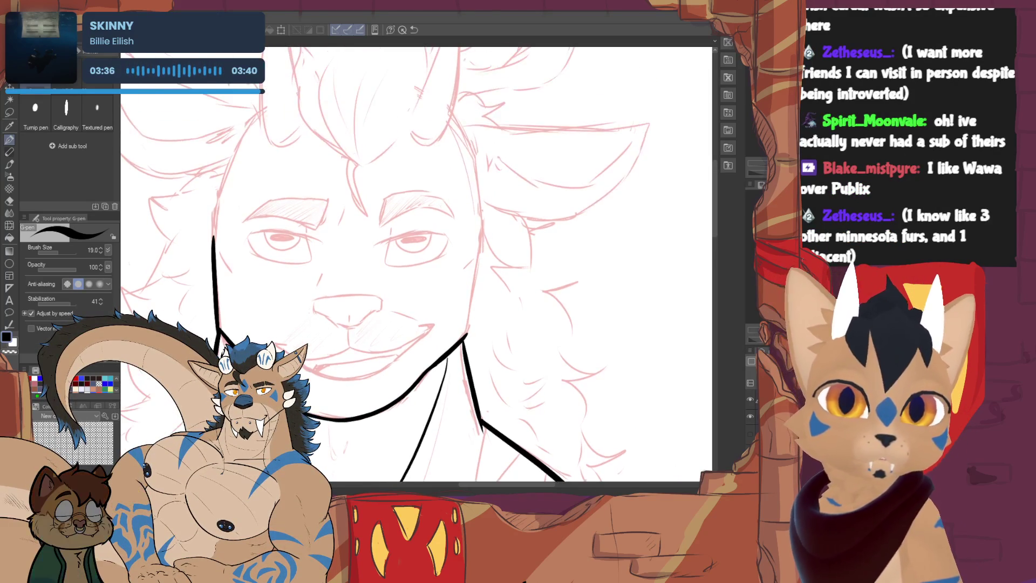
drag(463, 337, 481, 248)
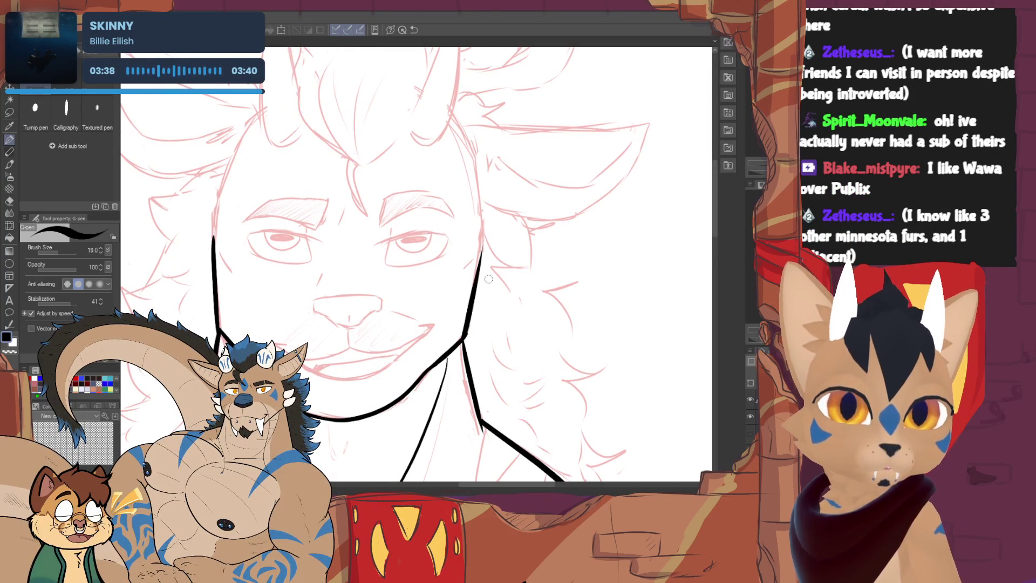
key(ctrl+z)
drag(462, 340, 496, 226)
key(ctrl+z)
drag(463, 339, 478, 230)
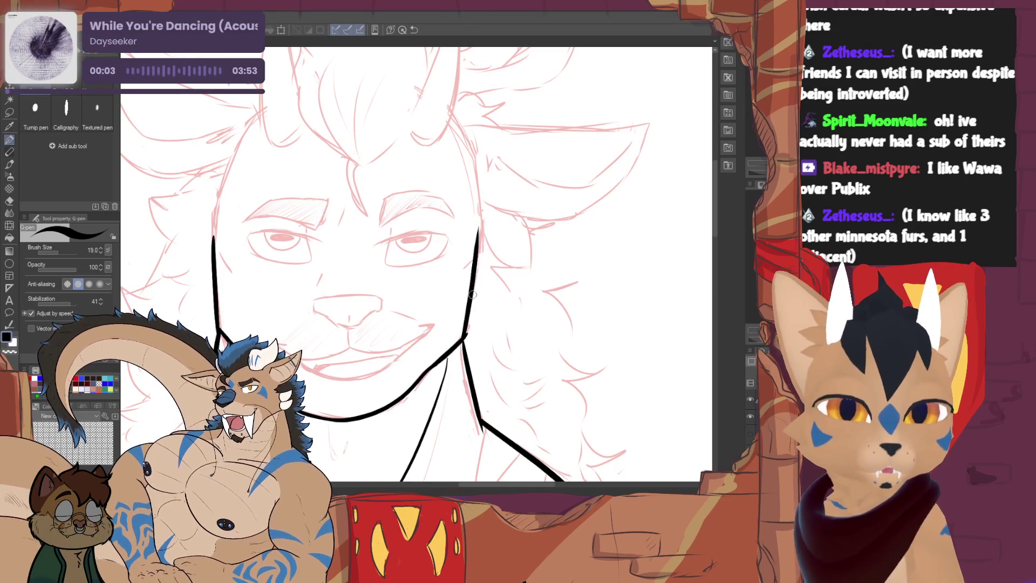
drag(214, 237, 263, 115)
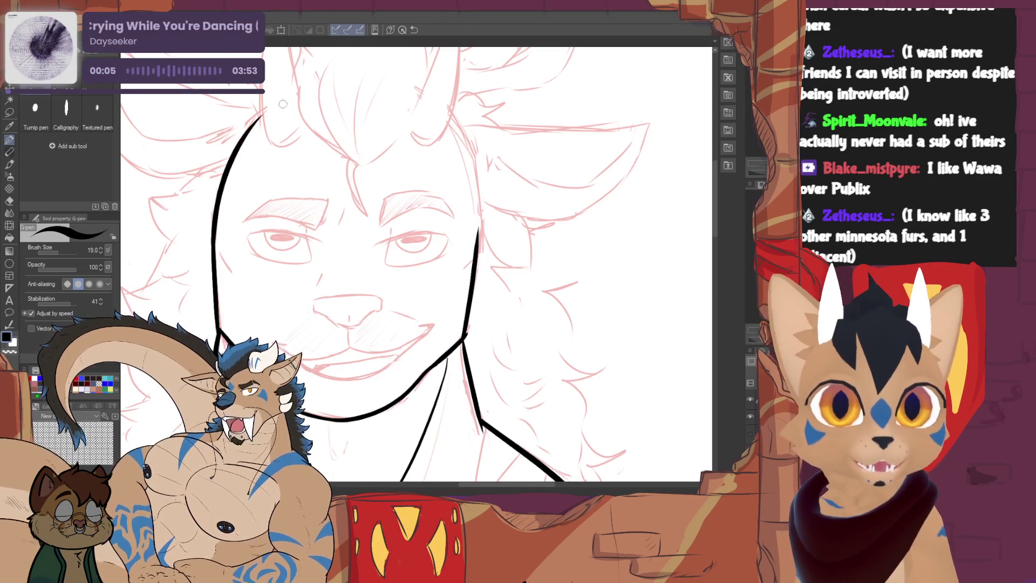
drag(463, 134, 478, 258)
key(ctrl+z)
drag(450, 116, 471, 281)
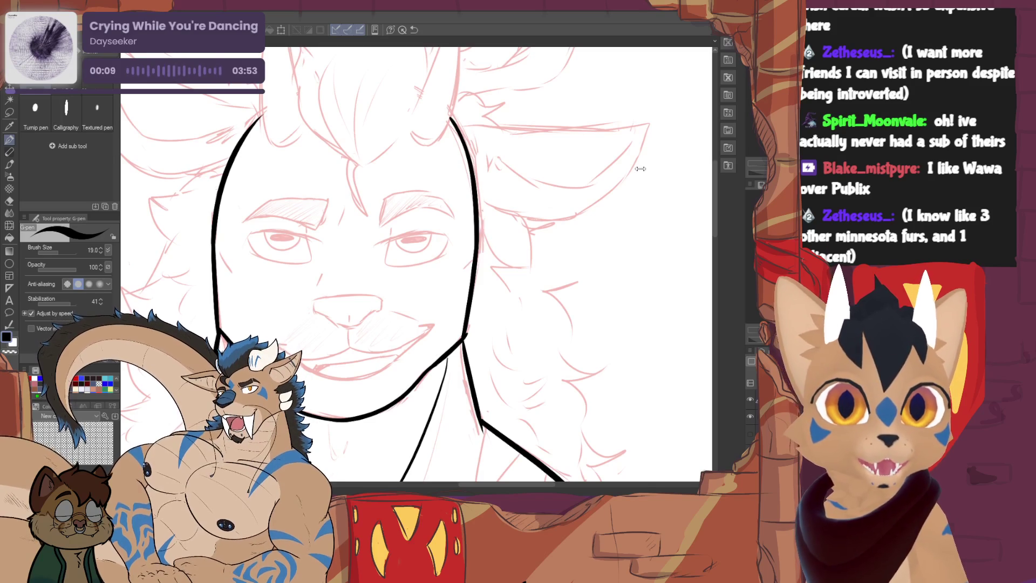
mouse_move(641, 168)
mouse_down()
mouse_move(595, 261)
mouse_move(611, 304)
mouse_up()
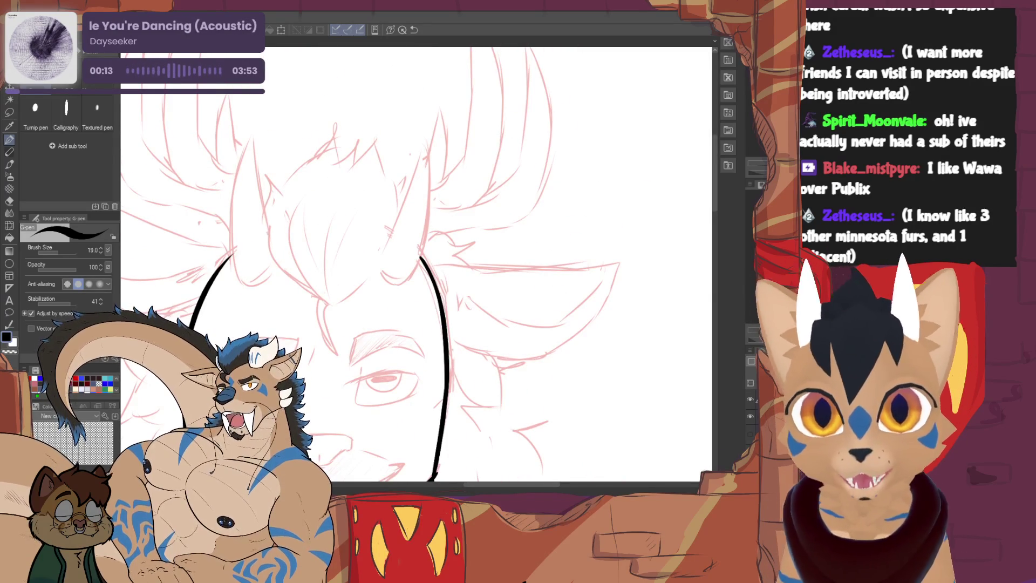
Ink the hair tuft's left edge, bottom curve and spiky top beside the left horn
drag(416, 265, 445, 332)
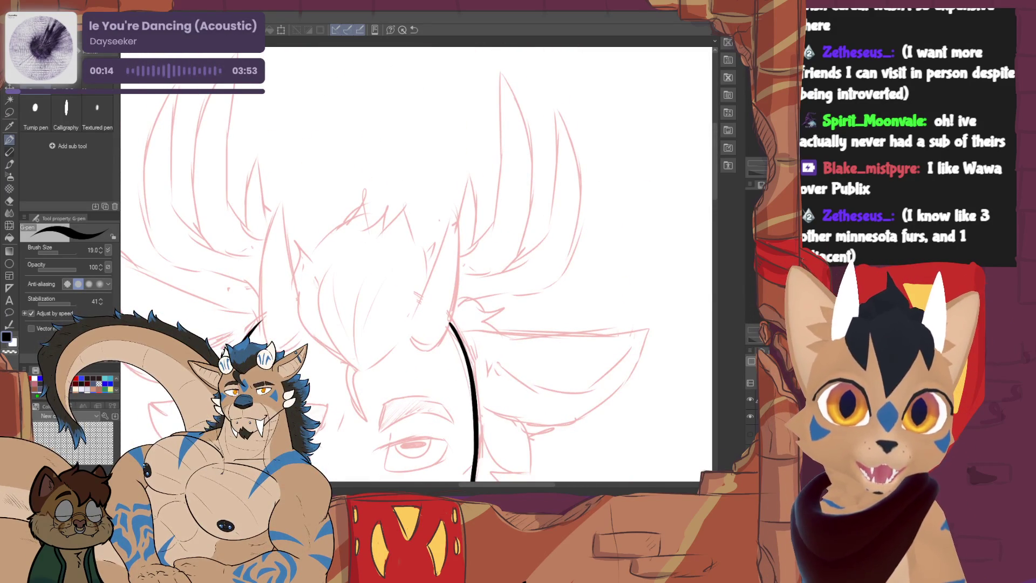
mouse_move(263, 331)
mouse_down()
mouse_move(283, 198)
mouse_move(298, 284)
mouse_up()
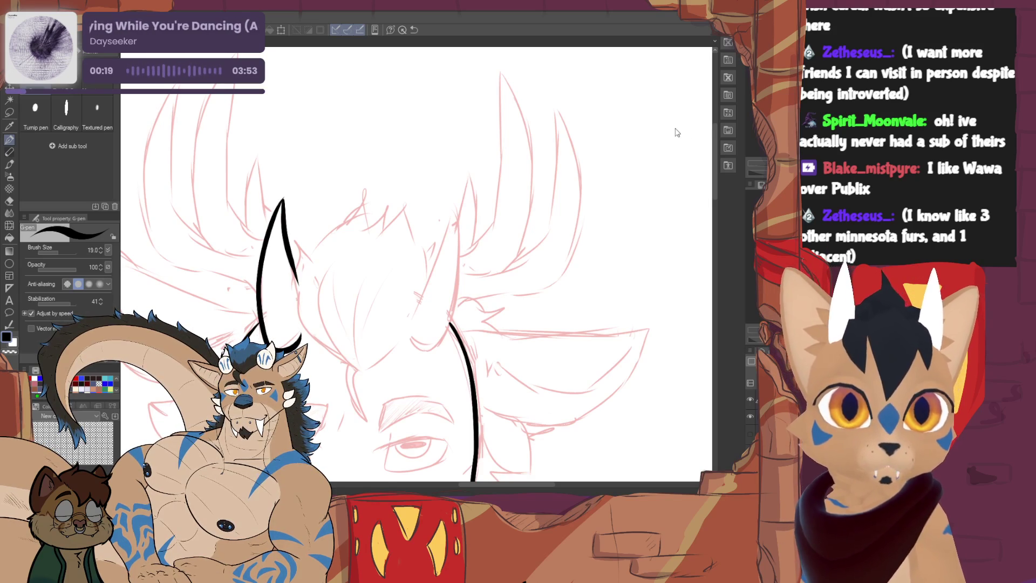
key(ctrl+z)
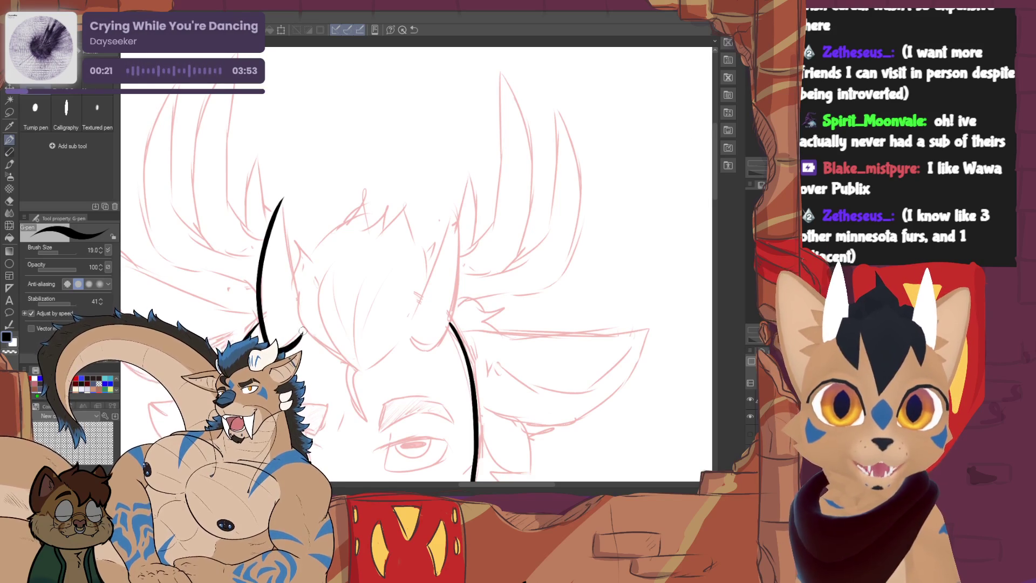
drag(282, 199, 298, 294)
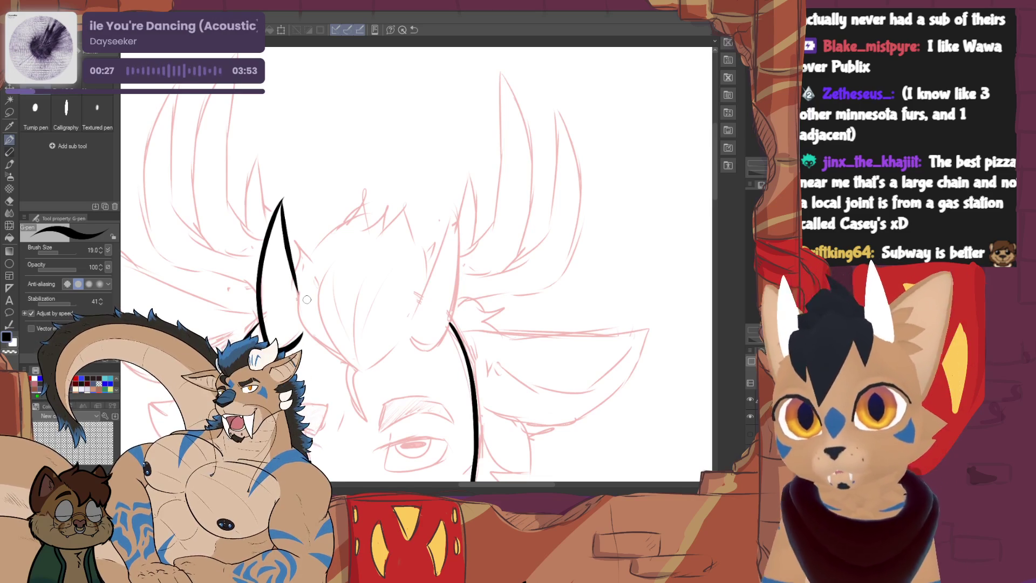
drag(307, 300, 328, 321)
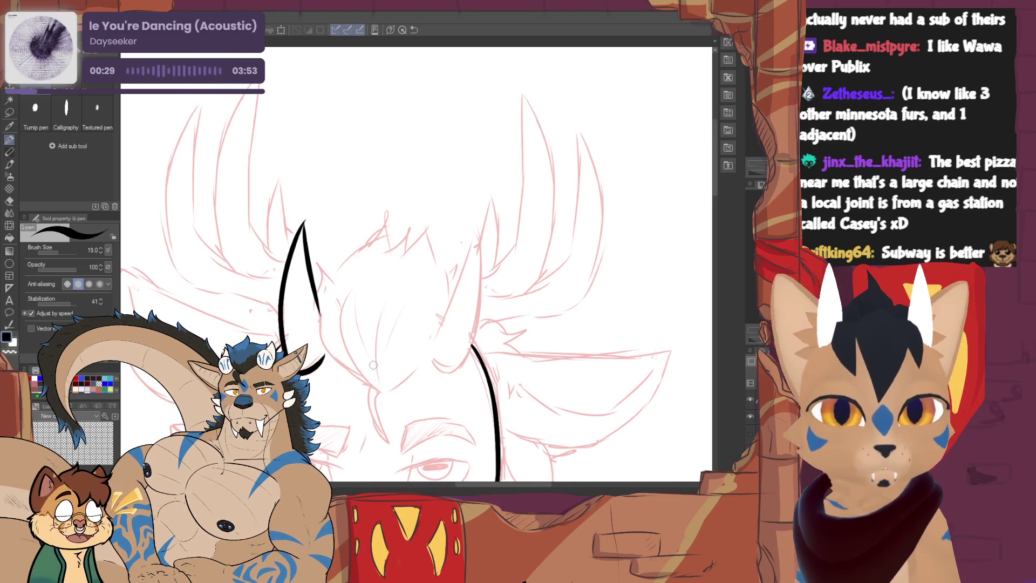
drag(380, 390, 322, 279)
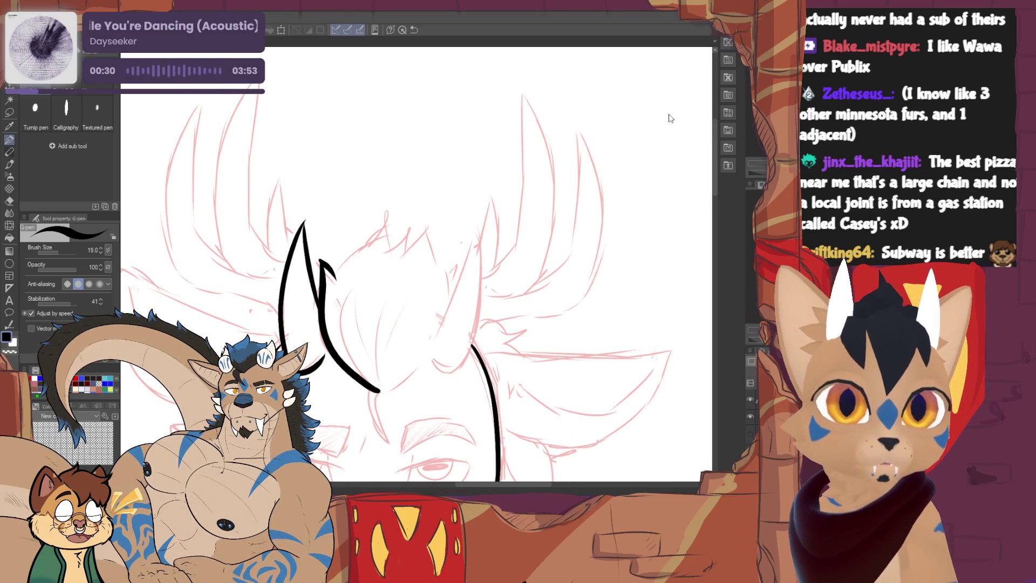
key(ctrl+z)
mouse_move(382, 393)
mouse_down()
mouse_move(338, 354)
mouse_move(322, 259)
mouse_move(402, 219)
mouse_move(401, 252)
mouse_up()
drag(392, 387, 437, 352)
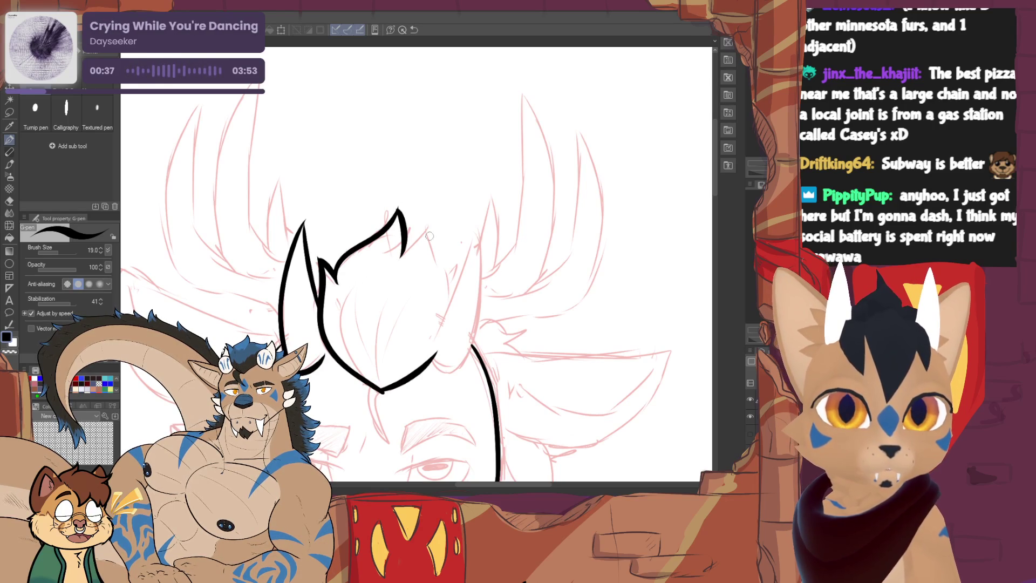
drag(402, 253, 448, 263)
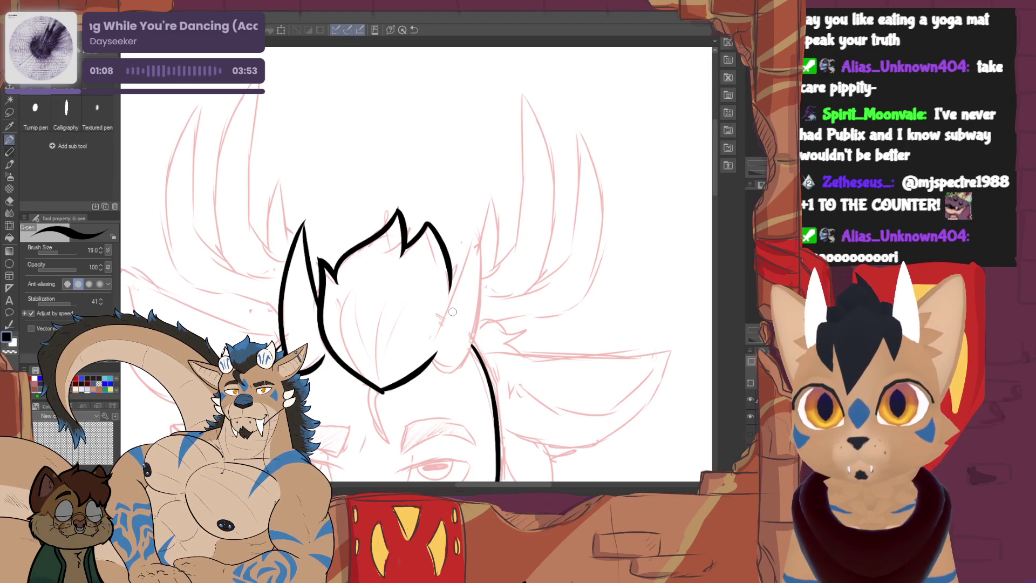
Ink the right horn beside the tuft, its underside curve, and an inner line on the left horn
drag(435, 355, 478, 223)
key(ctrl+z)
mouse_move(435, 356)
mouse_down()
mouse_move(470, 231)
mouse_move(474, 348)
mouse_up()
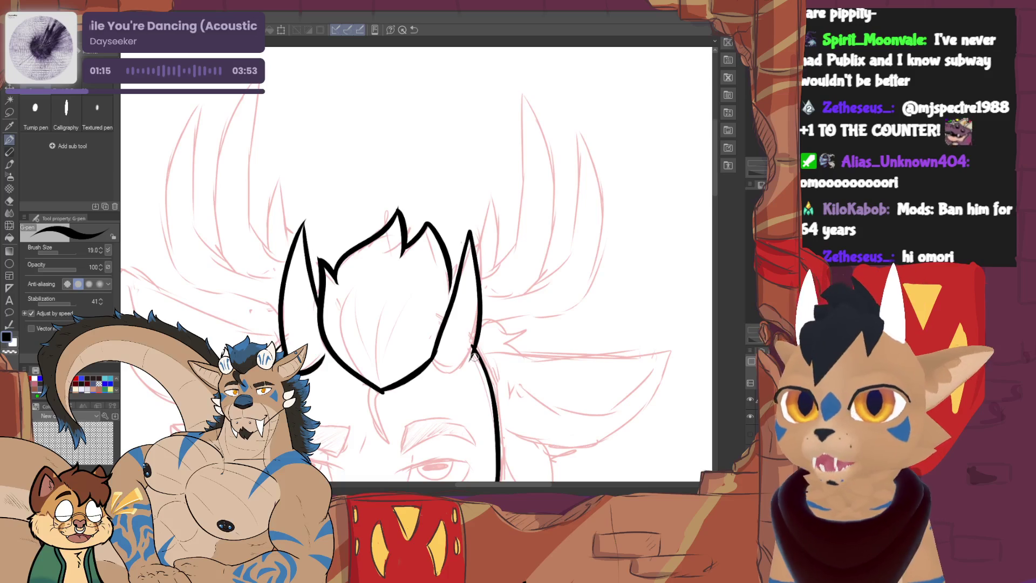
key(ctrl+z)
mouse_move(435, 357)
mouse_down()
mouse_move(458, 226)
mouse_move(471, 358)
mouse_move(432, 361)
mouse_move(455, 252)
mouse_move(472, 337)
mouse_move(433, 364)
mouse_up()
key(ctrl+z)
key(ctrl+z)
key(ctrl+z)
mouse_move(528, 285)
mouse_down()
mouse_move(507, 202)
mouse_move(488, 241)
mouse_move(491, 233)
mouse_up()
mouse_move(401, 309)
mouse_down()
mouse_move(417, 249)
mouse_move(444, 254)
mouse_move(435, 305)
mouse_move(438, 294)
mouse_up()
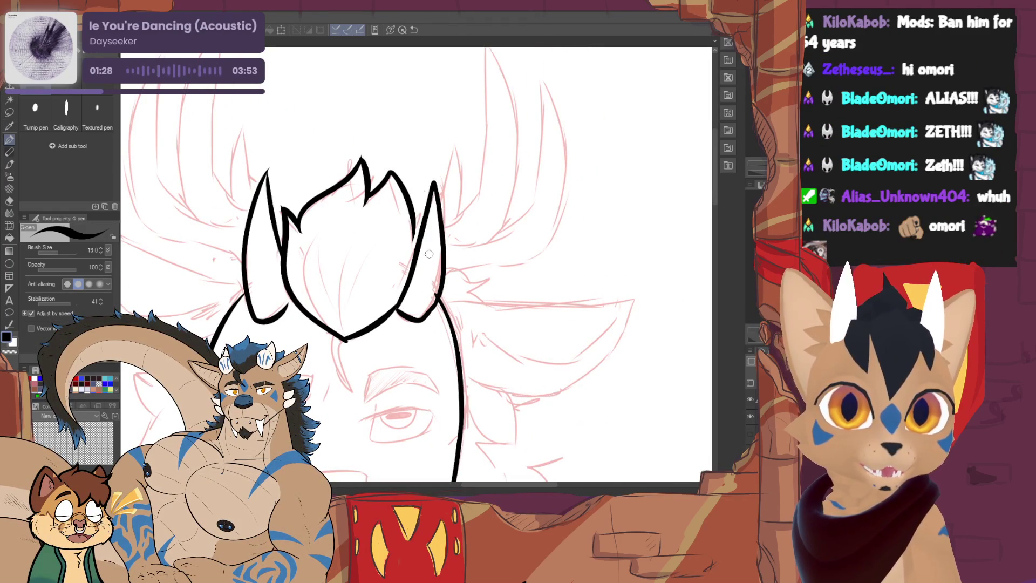
drag(423, 223, 438, 251)
drag(242, 249, 265, 263)
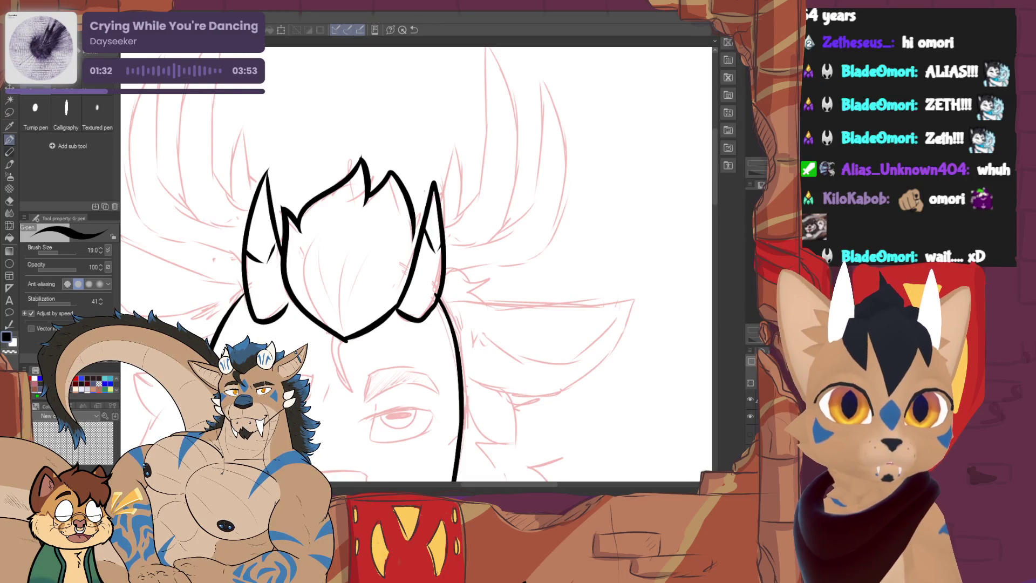
Add strand lines inside the hair tuft, dropping the strands below the hair tip
drag(274, 198, 288, 220)
mouse_move(361, 359)
mouse_down()
mouse_move(323, 259)
mouse_move(323, 294)
mouse_up()
drag(355, 358, 361, 251)
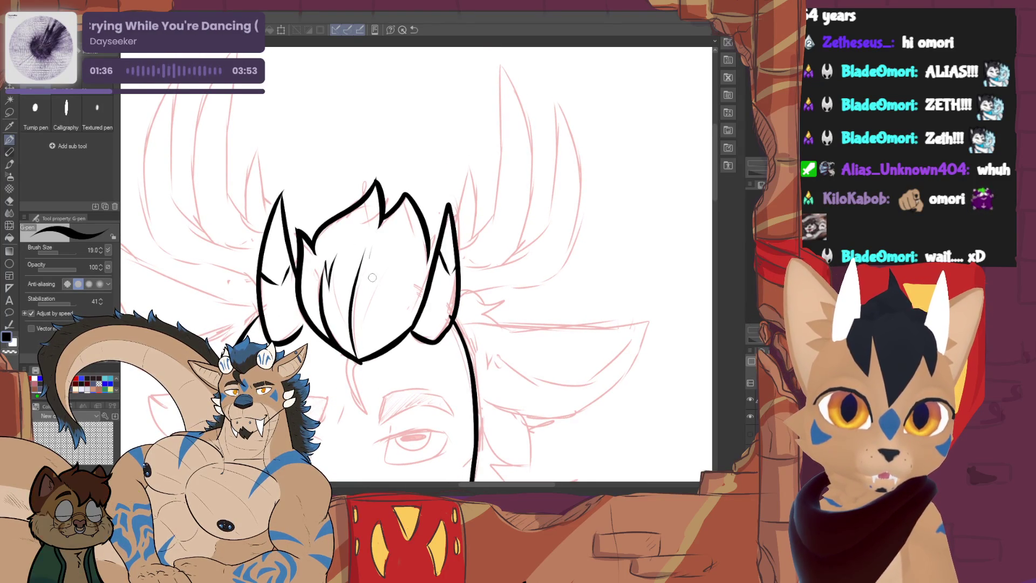
mouse_move(345, 360)
mouse_down()
mouse_move(365, 422)
mouse_move(402, 370)
mouse_up()
mouse_move(387, 309)
mouse_down()
mouse_move(409, 264)
mouse_move(425, 325)
mouse_move(413, 268)
mouse_up()
key(ctrl+z)
key(ctrl+z)
Return to the G-pen, lower its brush size from 19.0 to 14.0, and test a line near the mouth
key(e)
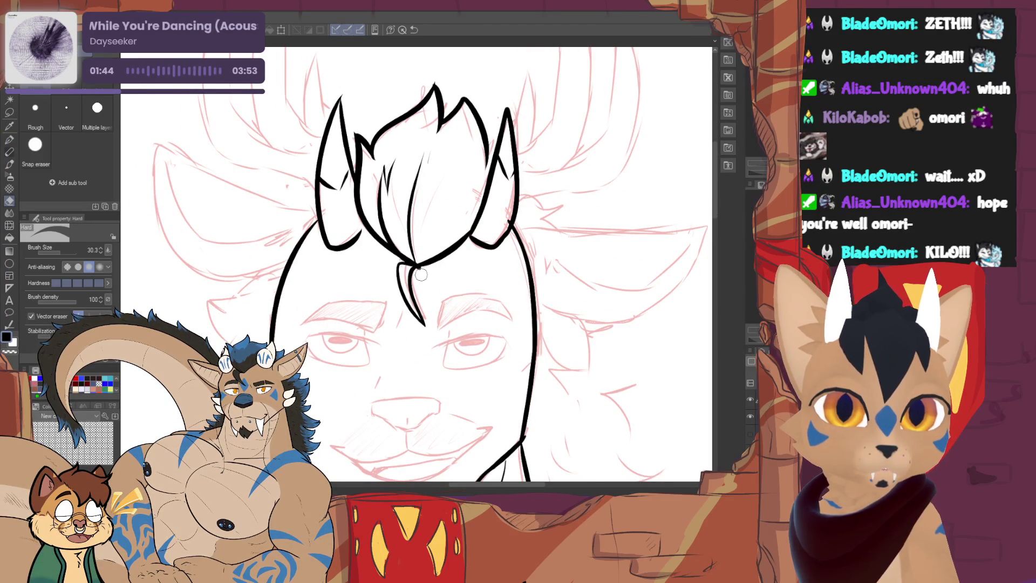
key(p)
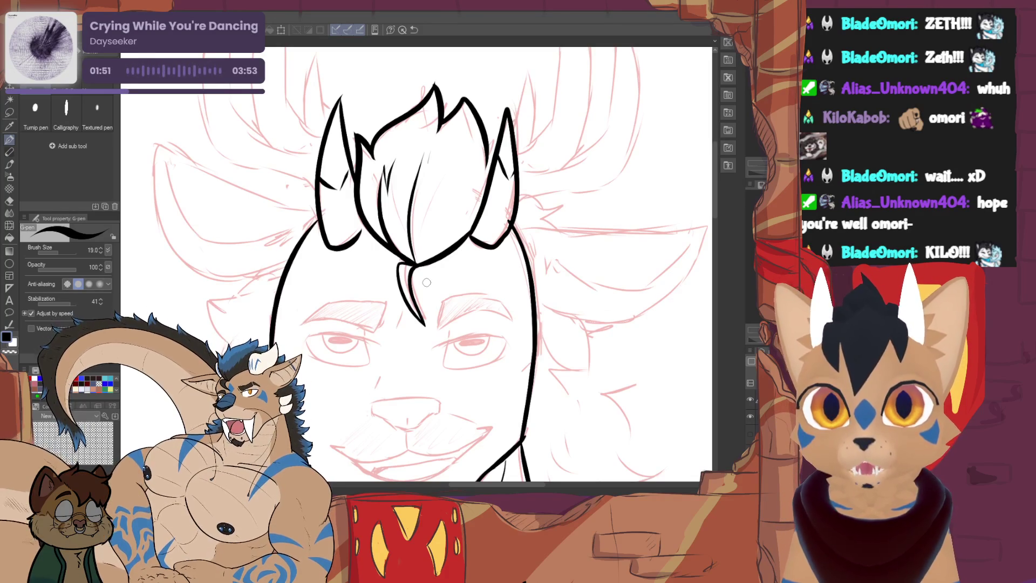
mouse_move(427, 282)
mouse_down()
mouse_move(389, 289)
mouse_move(335, 215)
mouse_up()
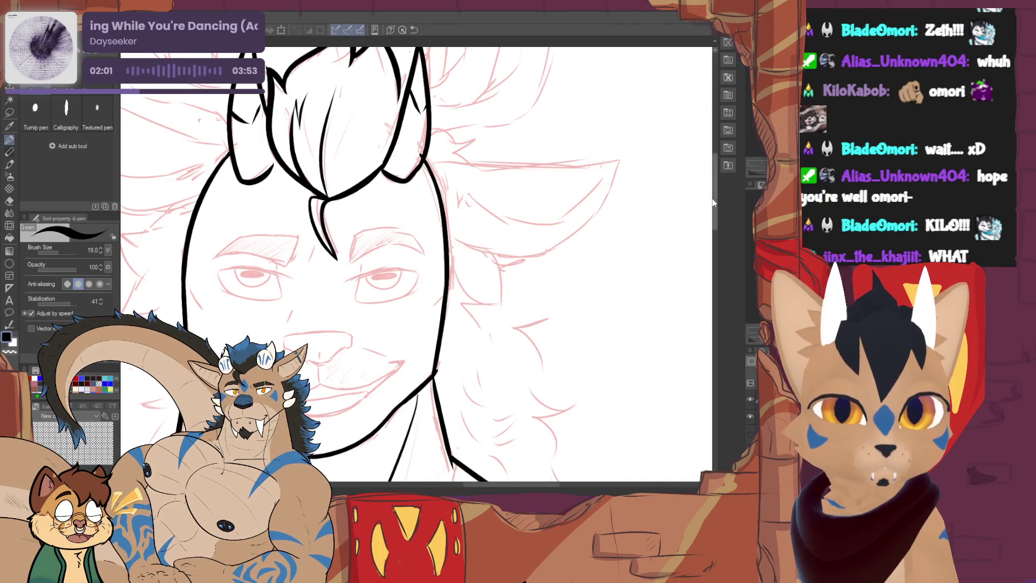
click(101, 252)
click(101, 252)
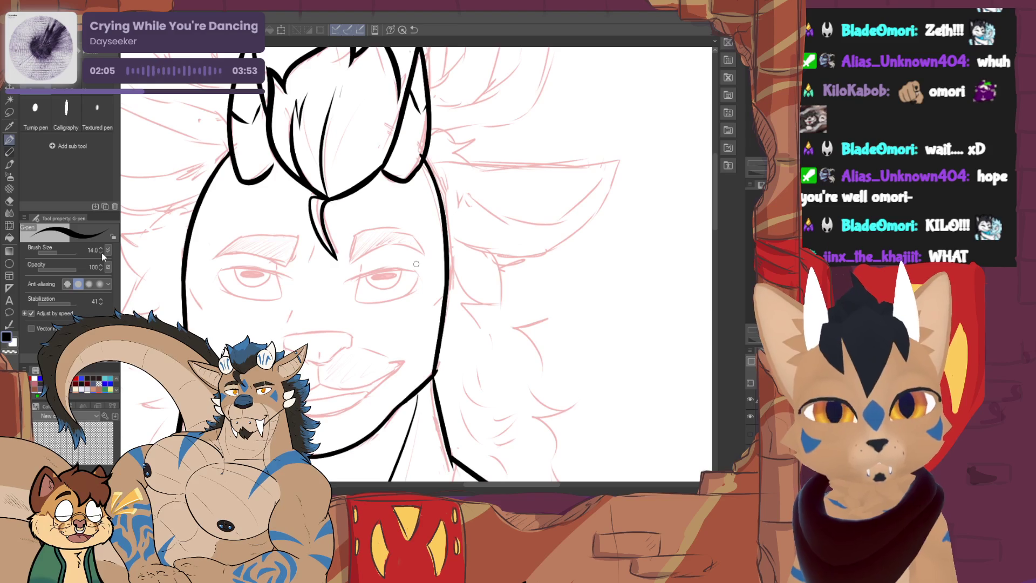
drag(283, 336, 350, 333)
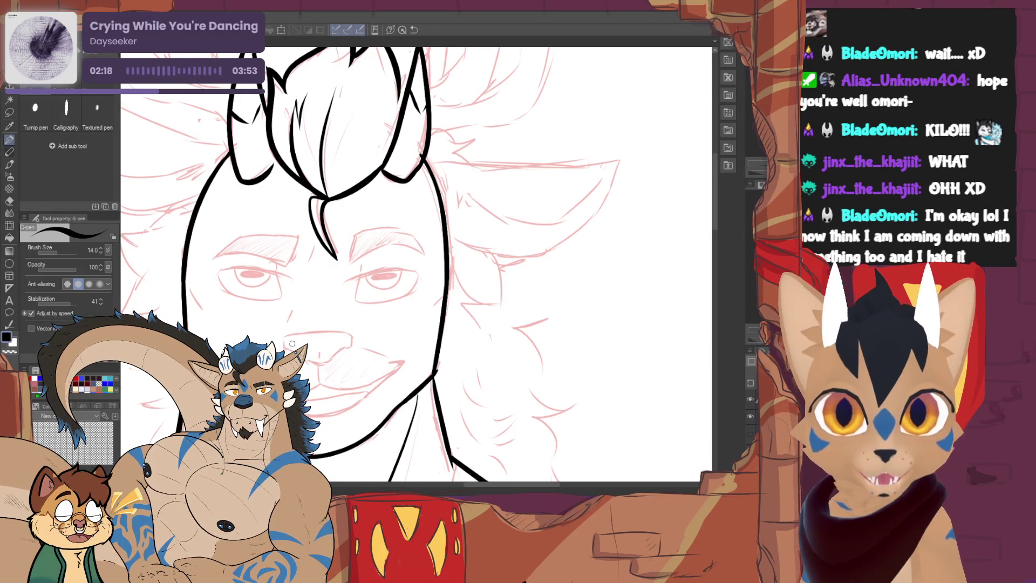
drag(676, 124, 771, 108)
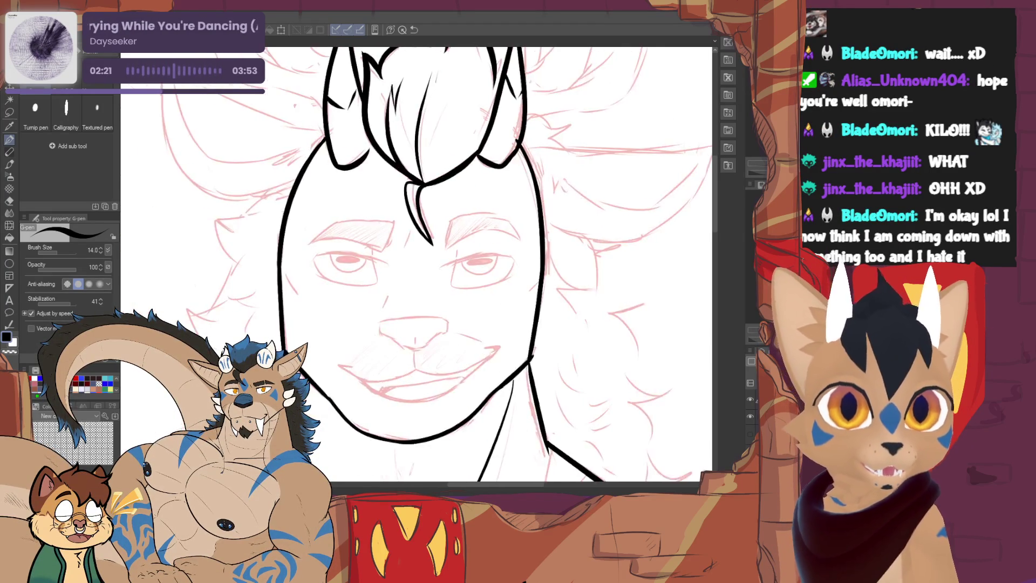
Ink the nose outline with its centre line and a small inner hook
scroll(420, 266, up, 5)
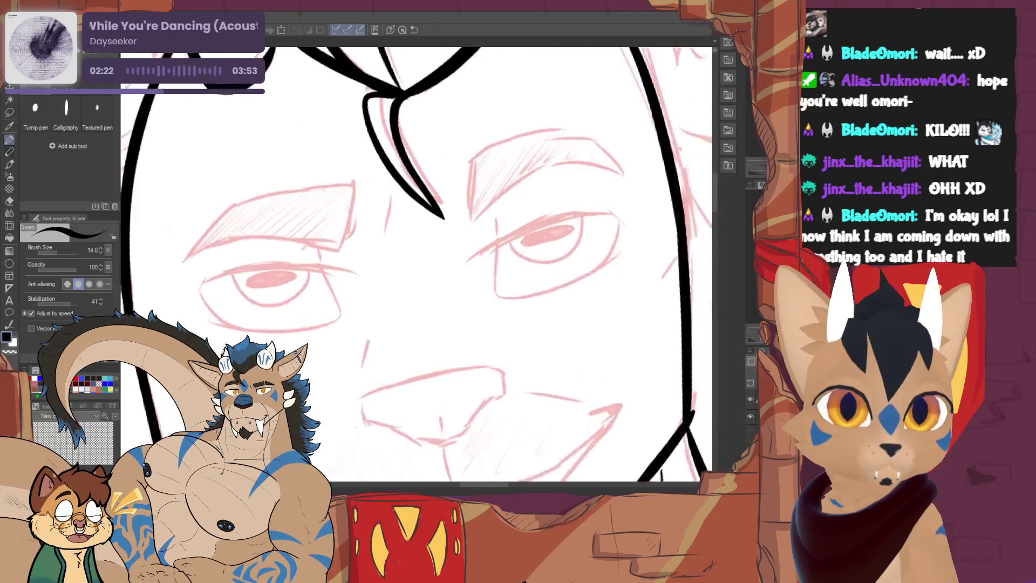
drag(339, 307, 484, 278)
key(ctrl+z)
drag(338, 308, 499, 276)
key(ctrl+z)
drag(337, 311, 499, 275)
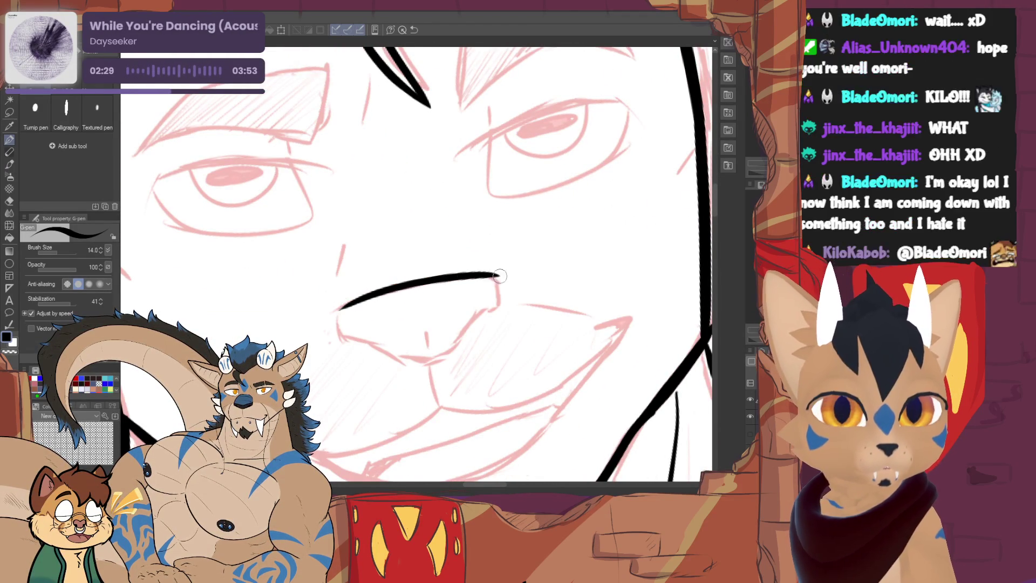
mouse_move(359, 299)
mouse_down()
mouse_move(337, 315)
mouse_move(346, 339)
mouse_move(384, 346)
mouse_up()
mouse_move(498, 276)
mouse_down()
mouse_move(494, 304)
mouse_move(463, 330)
mouse_up()
key(ctrl+z)
mouse_move(377, 344)
mouse_down()
mouse_move(429, 360)
mouse_move(468, 322)
mouse_move(427, 355)
mouse_up()
drag(354, 337, 400, 354)
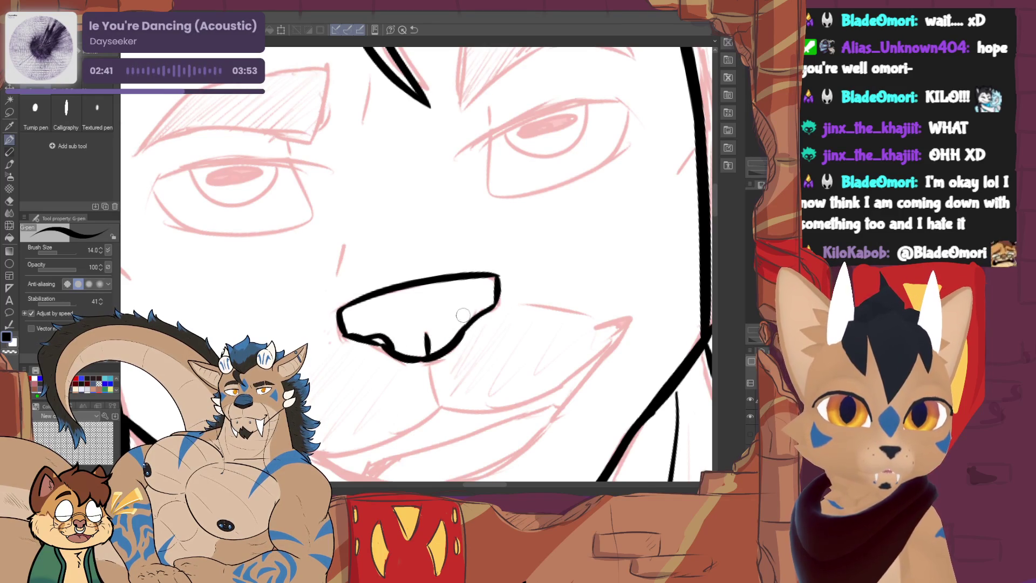
drag(472, 313, 460, 326)
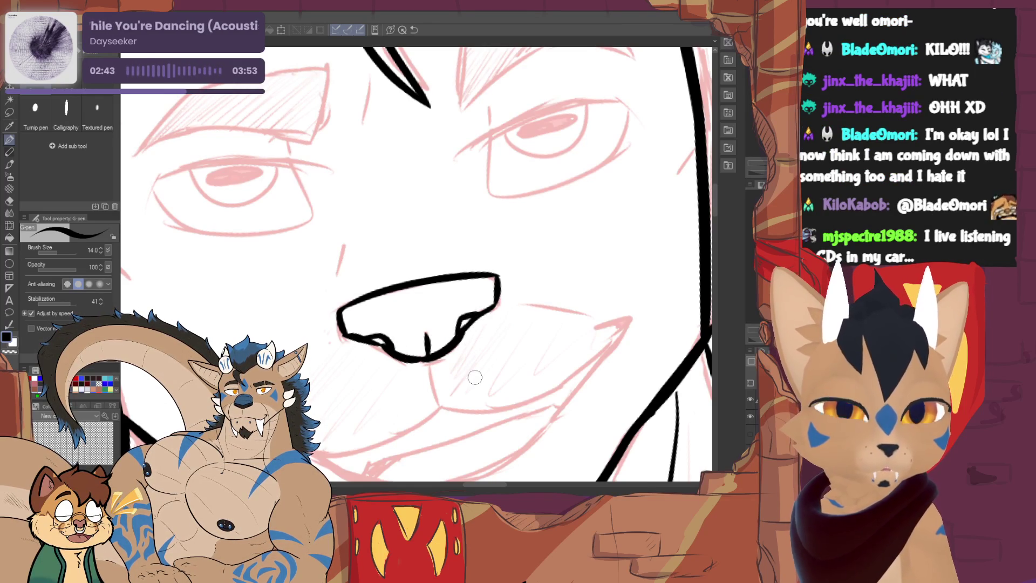
Level the canvas, drop the pen size to 11, and ink the grin curving up to the right
key(asciicircum)
drag(413, 359, 413, 408)
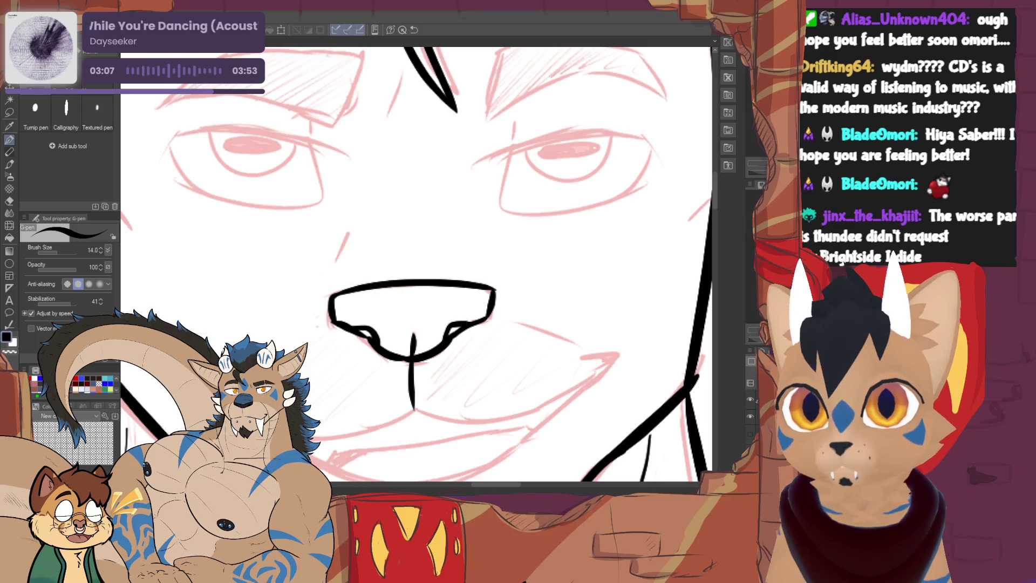
click(100, 252)
scroll(416, 264, down, 3)
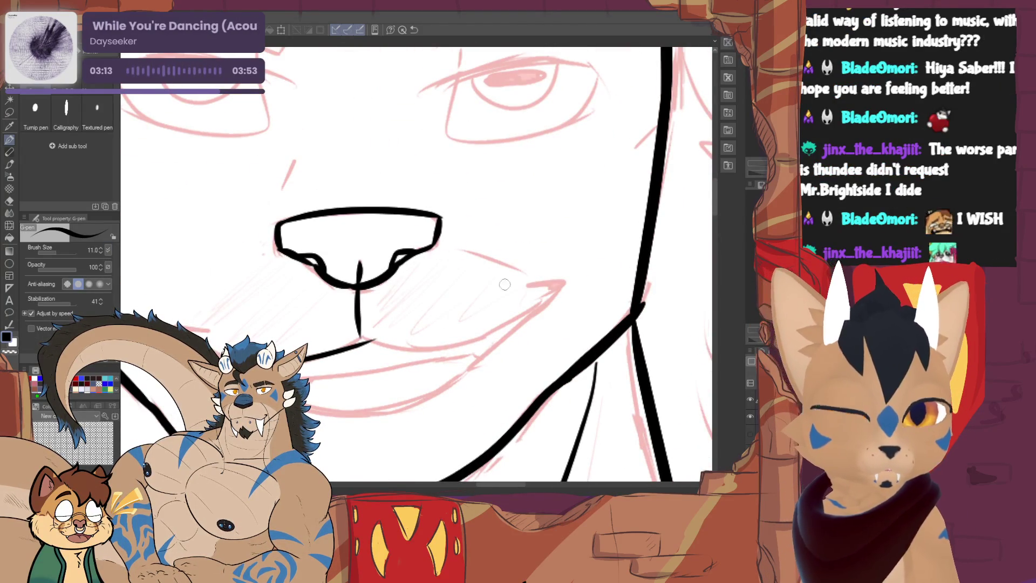
drag(312, 357, 561, 275)
key(ctrl+z)
drag(359, 337, 550, 273)
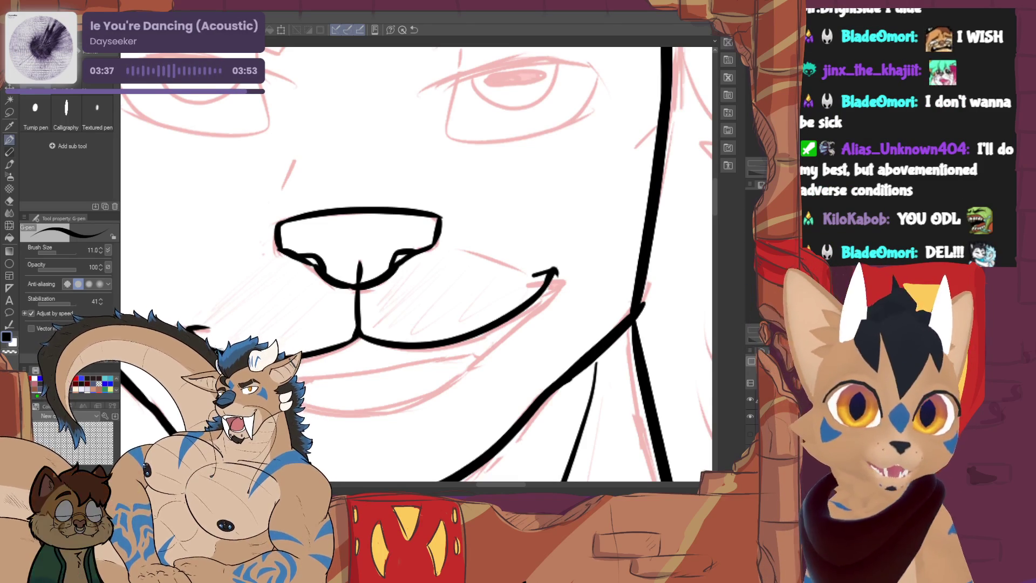
drag(316, 427, 528, 296)
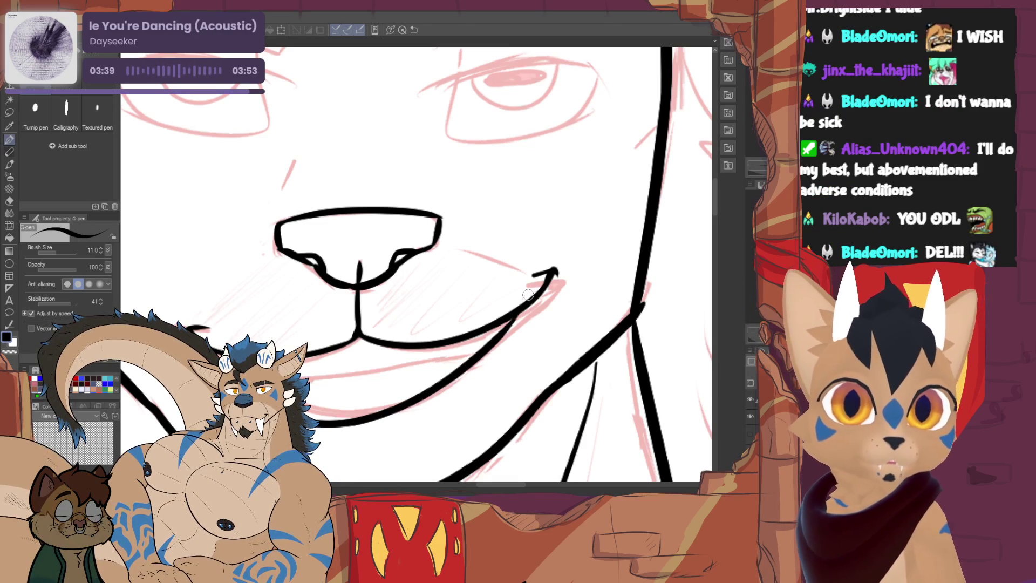
Shrink the pen to size 9 and redraw the lower lip curve from the grin's right end
key(ctrl+z)
mouse_move(312, 418)
mouse_down()
mouse_move(488, 351)
mouse_move(511, 319)
mouse_up()
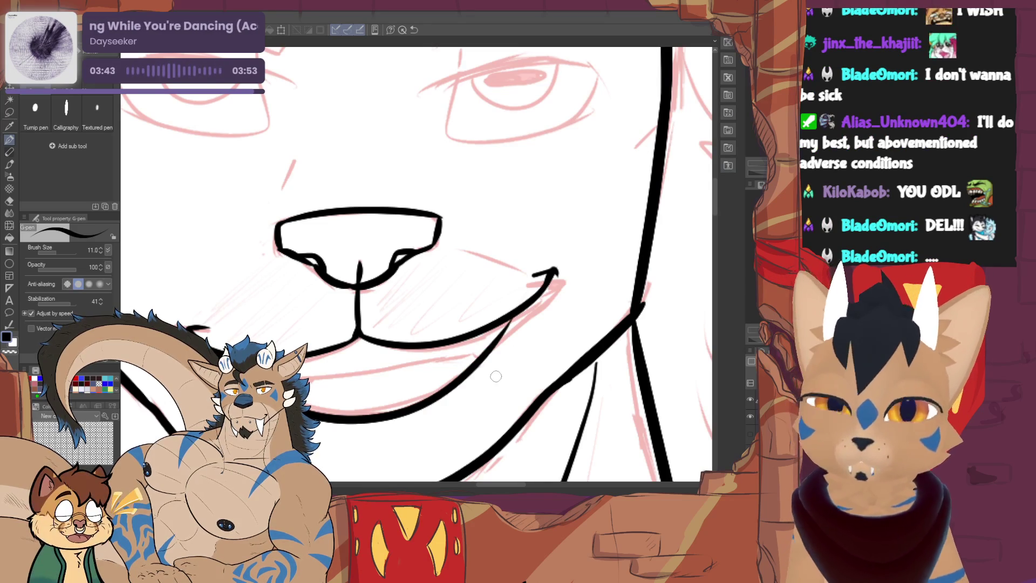
key(ctrl+z)
key(bracketleft)
key(bracketleft)
mouse_move(529, 306)
mouse_down()
mouse_move(467, 372)
mouse_move(364, 423)
mouse_up()
key(ctrl+z)
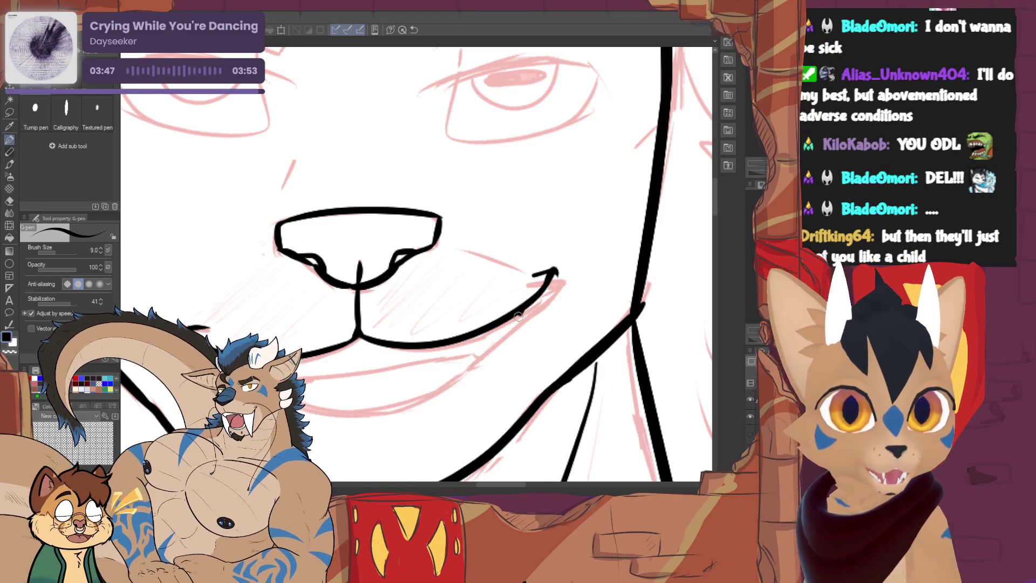
drag(522, 308, 364, 409)
key(ctrl+z)
mouse_move(519, 307)
mouse_down()
mouse_move(396, 403)
mouse_move(305, 411)
mouse_up()
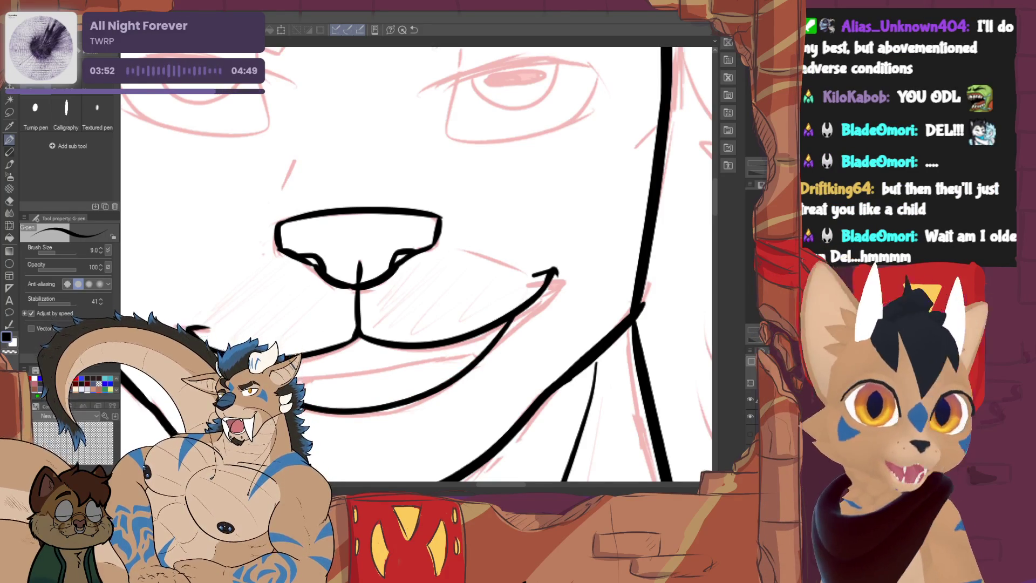
Ink the lower lip line across the mouth and add two small fangs under the upper lip
drag(378, 270, 468, 215)
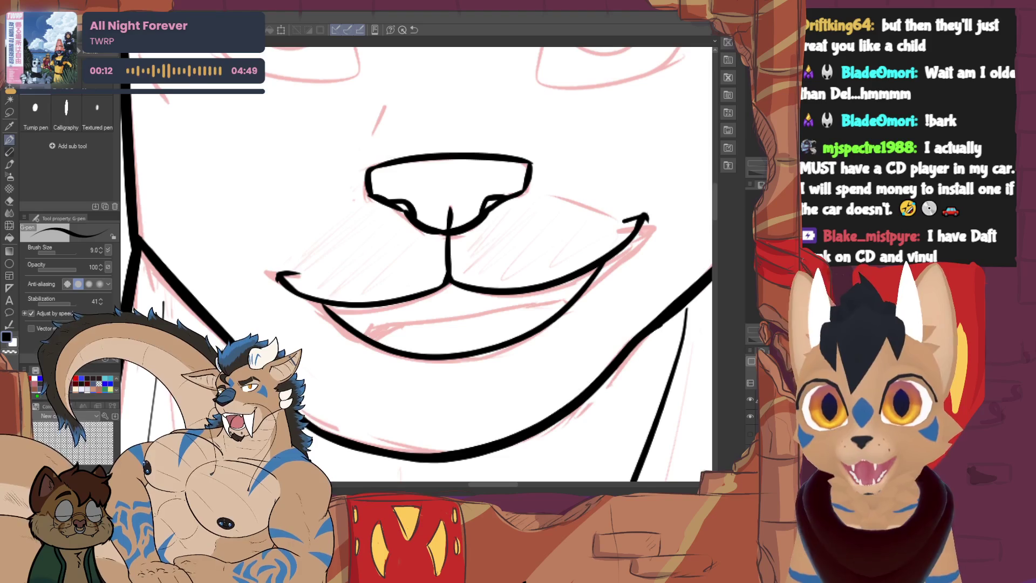
drag(374, 324, 364, 335)
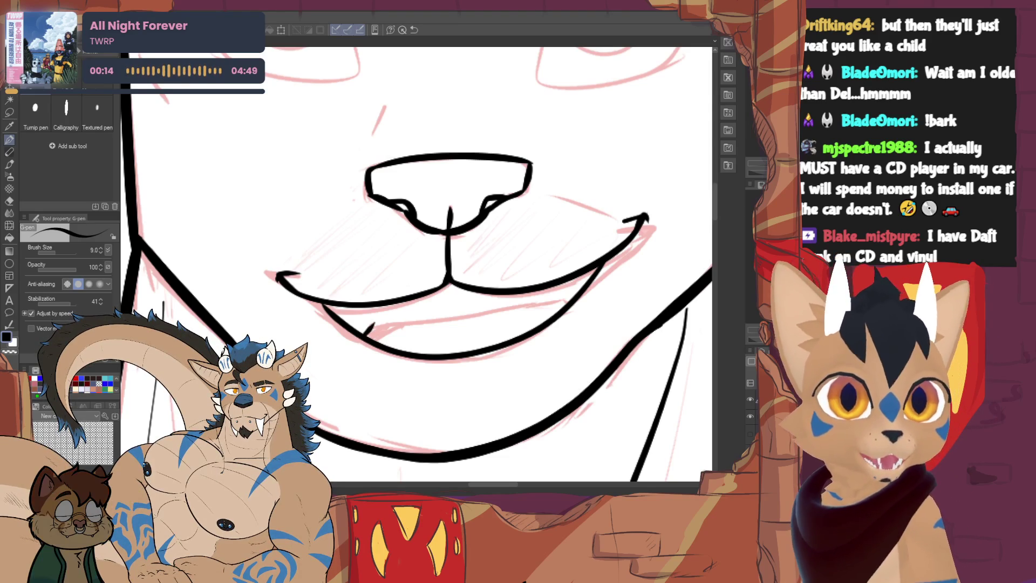
drag(522, 323, 536, 329)
drag(352, 341, 516, 326)
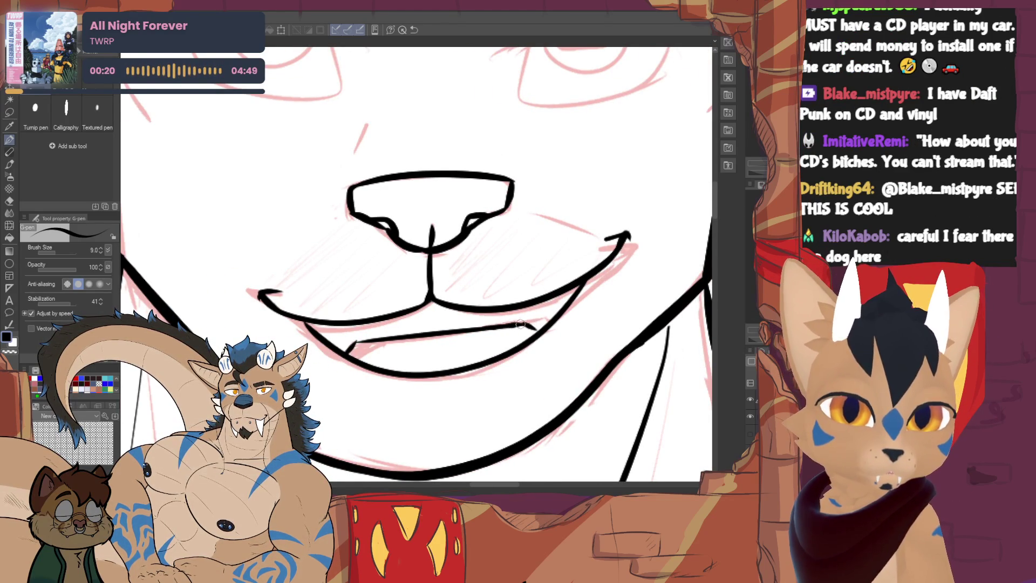
mouse_move(377, 338)
mouse_down()
mouse_move(349, 356)
mouse_move(374, 342)
mouse_up()
key(ctrl+z)
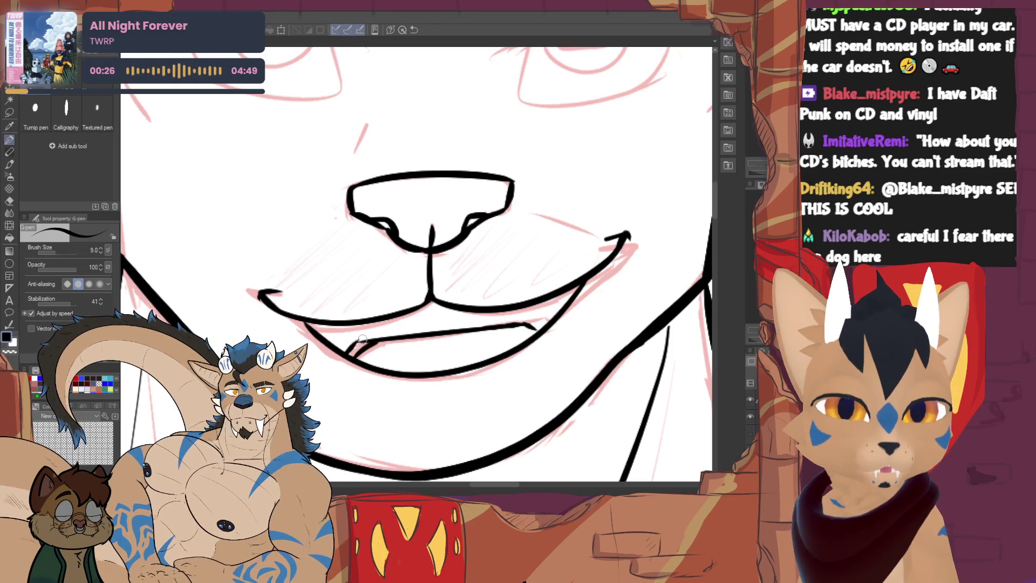
drag(351, 325, 356, 330)
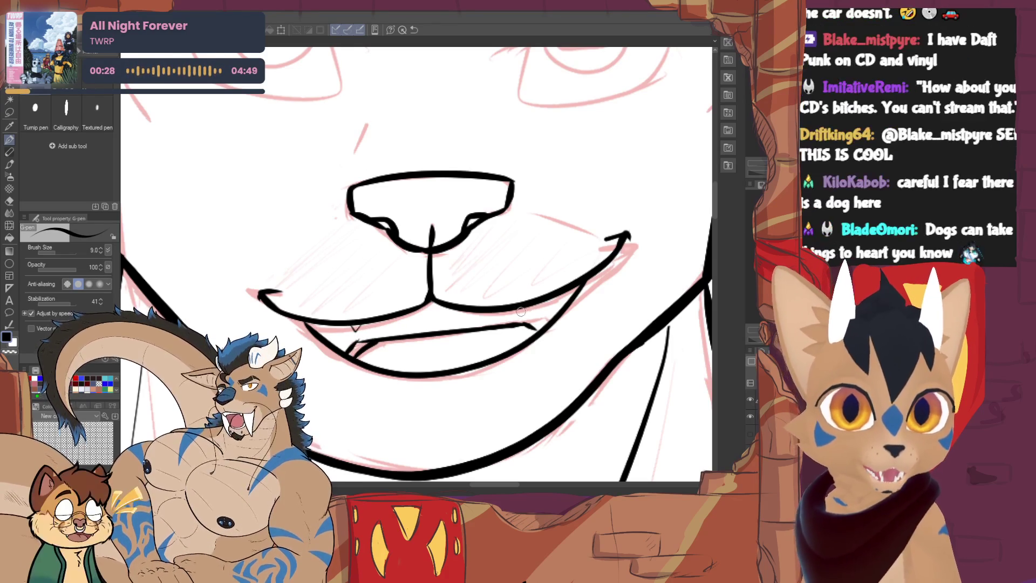
drag(522, 308, 526, 313)
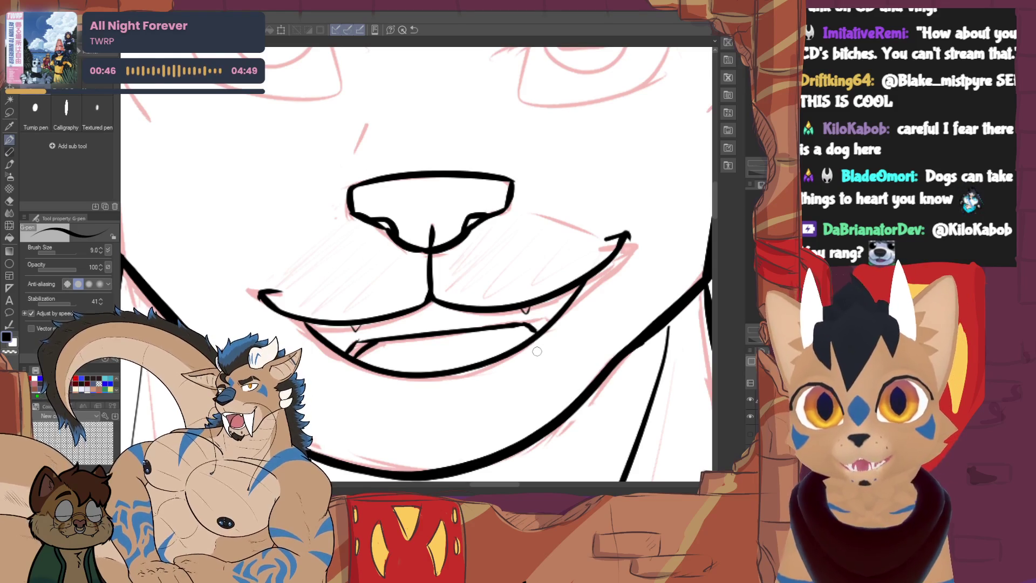
Ink the first eye's upper lid line and outer edge on the rotated, zoomed canvas
scroll(537, 351, up, 5)
key(minus)
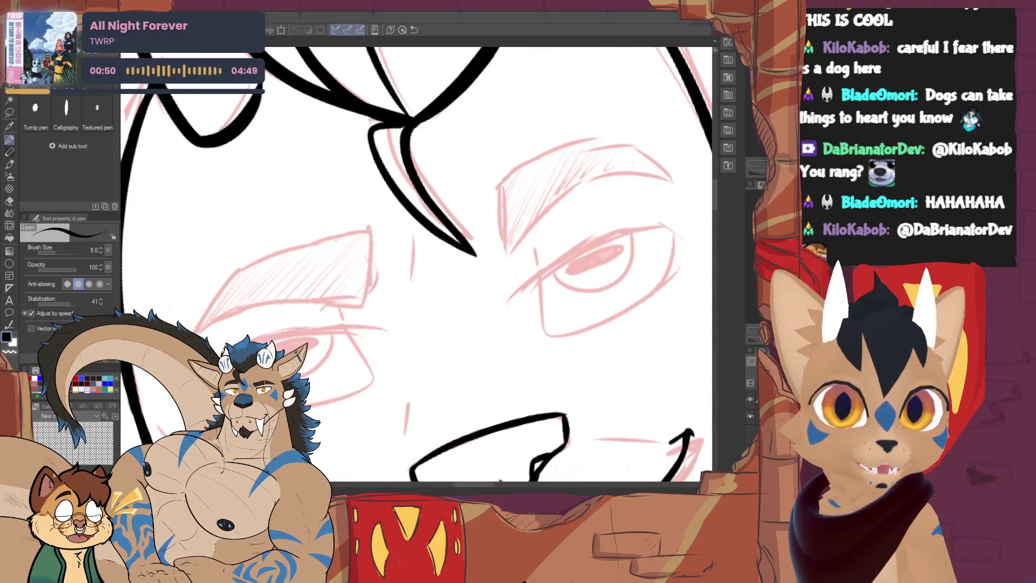
drag(251, 340, 399, 334)
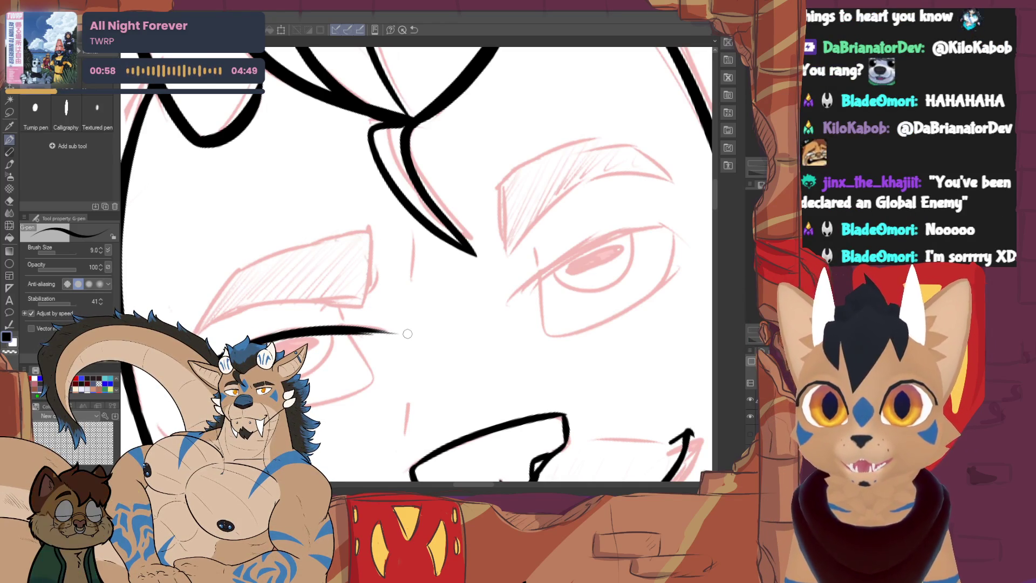
drag(348, 331, 374, 384)
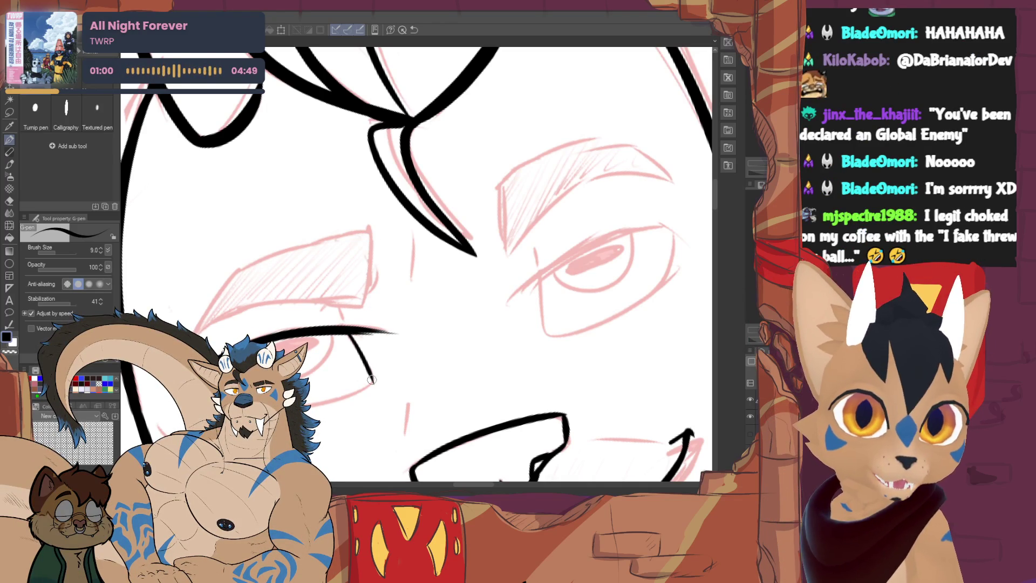
scroll(416, 264, down, 2)
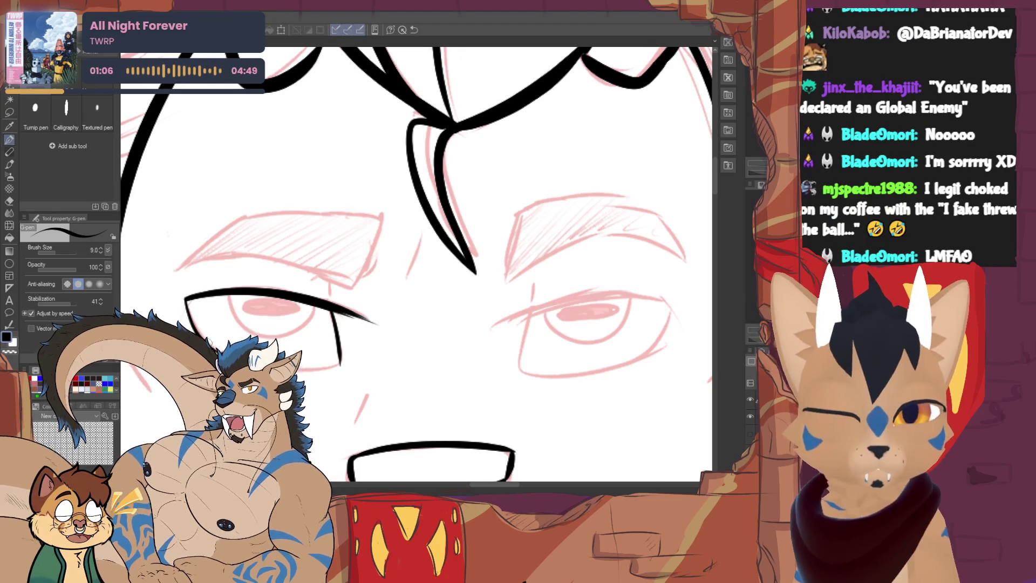
Ink the other eye's outer outline, redrawing it twice, then level the view
drag(416, 259, 464, 205)
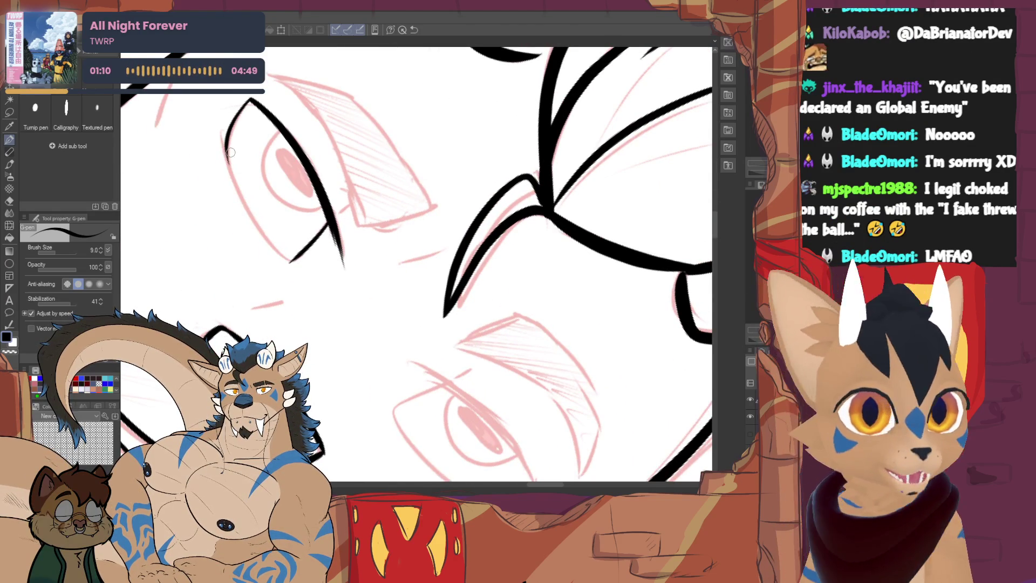
drag(226, 155, 280, 251)
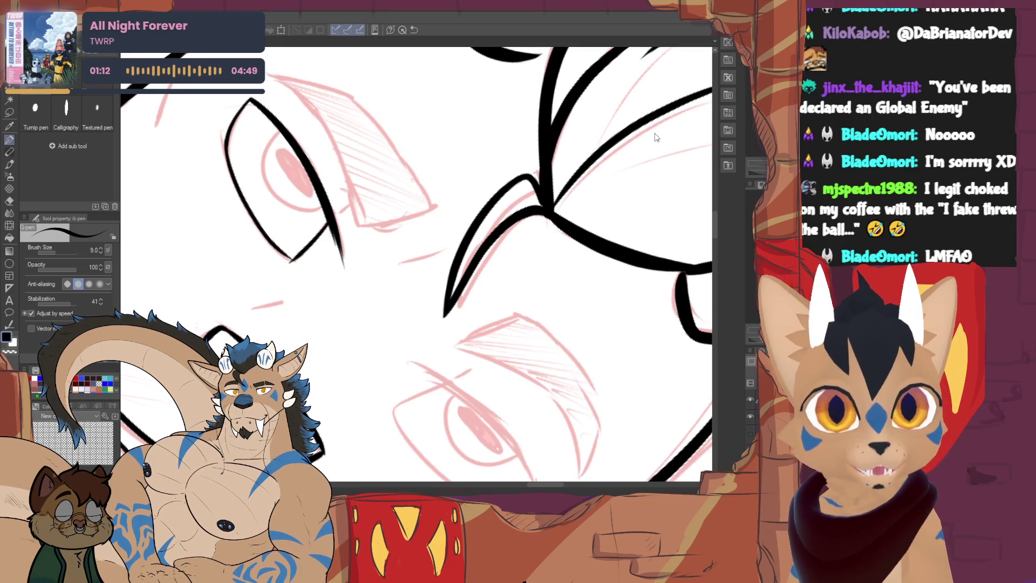
key(ctrl+z)
mouse_move(227, 136)
mouse_down()
mouse_move(252, 227)
mouse_move(290, 260)
mouse_up()
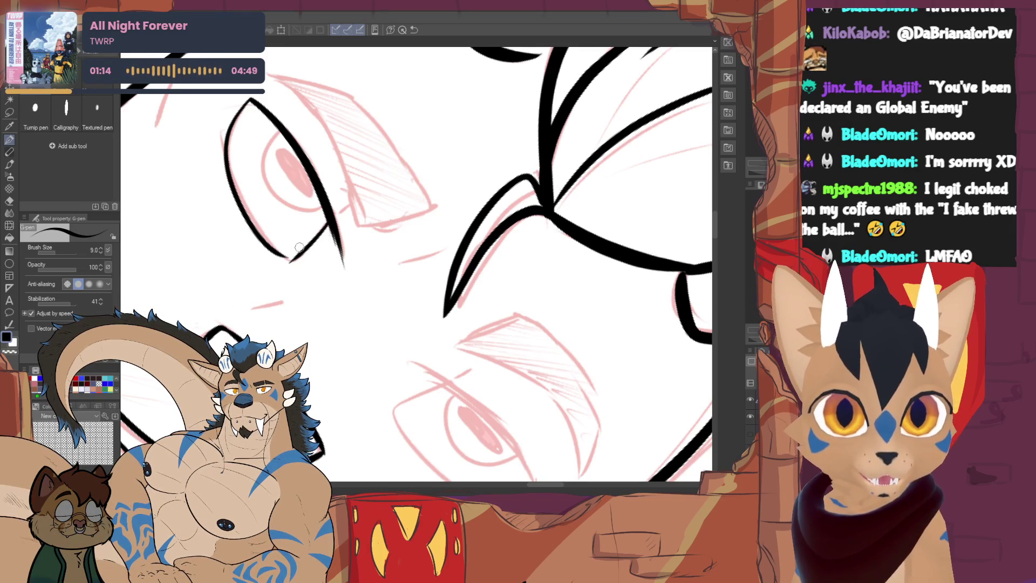
key(ctrl+z)
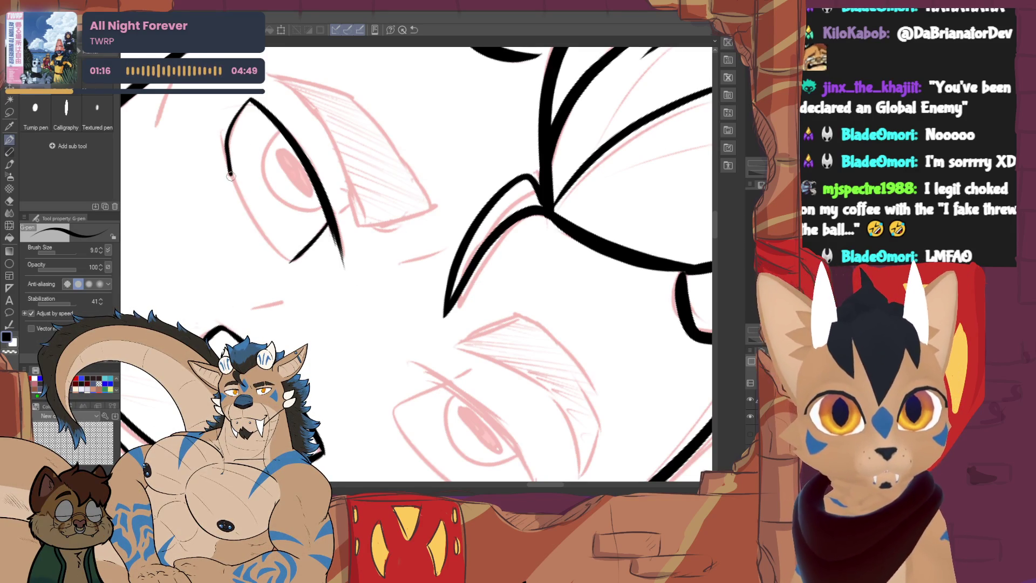
drag(230, 170, 282, 256)
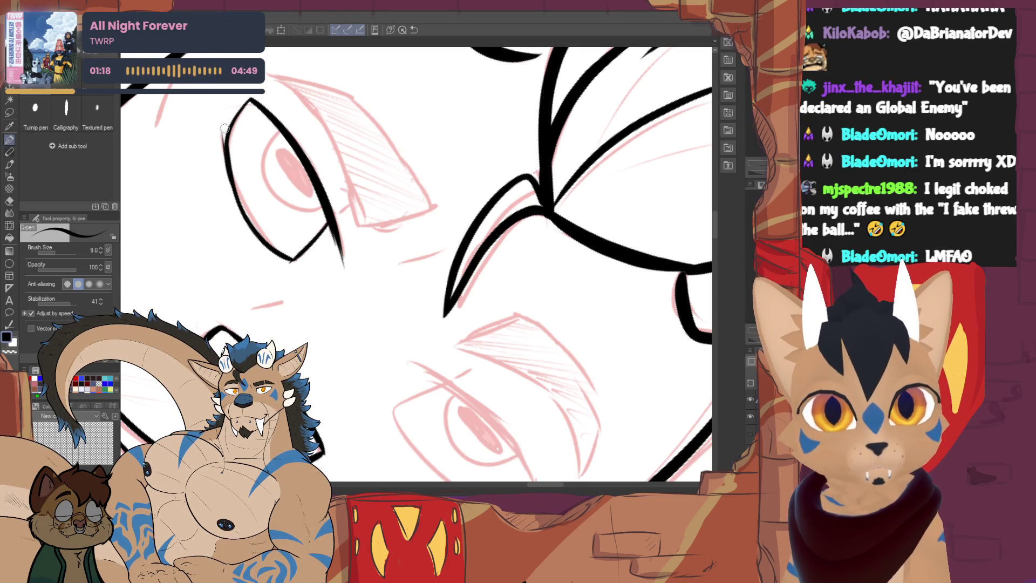
key(ctrl+@)
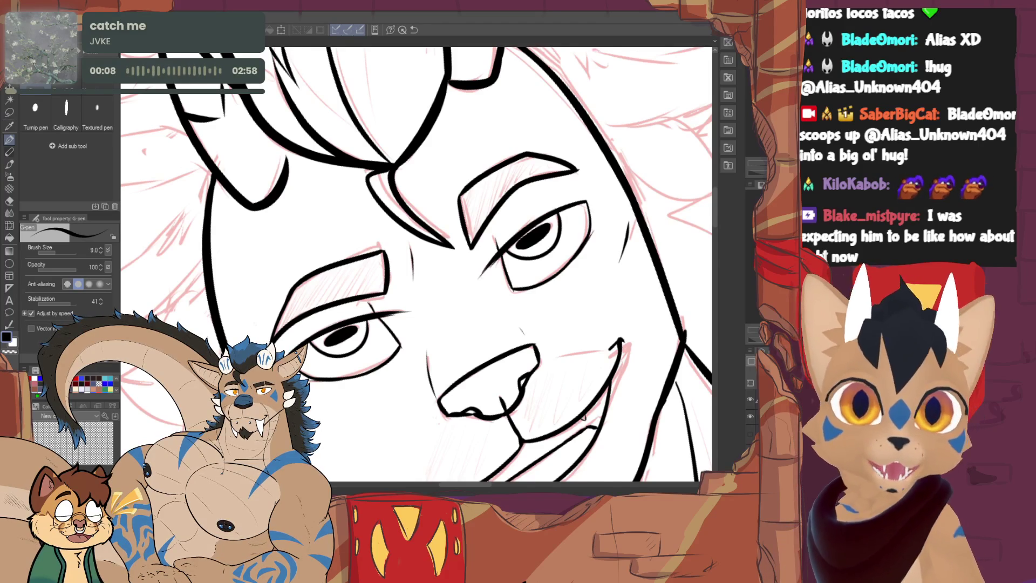
Straighten the canvas, raise the brush size to 11.0, and trace the left ear outline
key(ctrl+at)
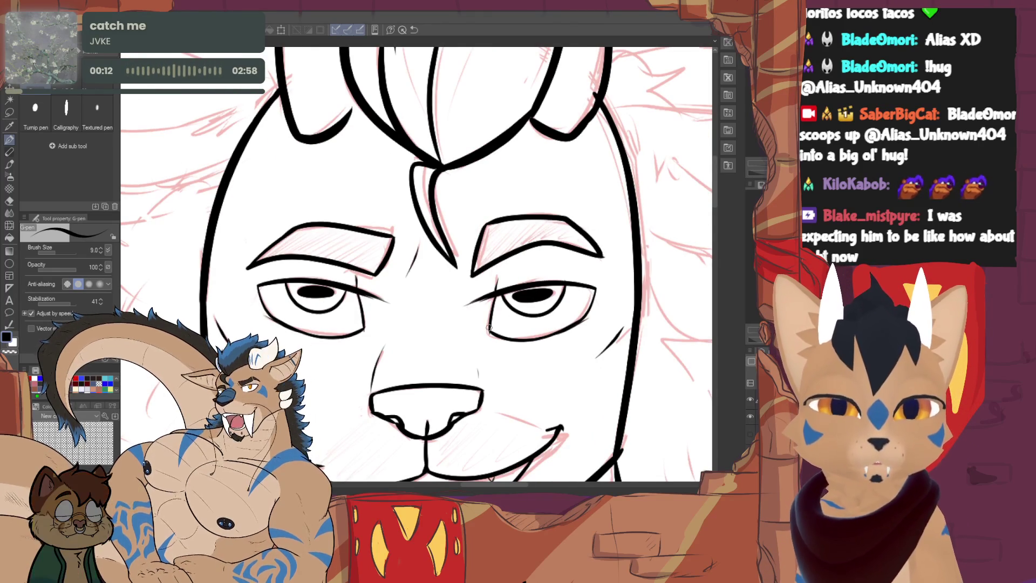
scroll(416, 264, down, 3)
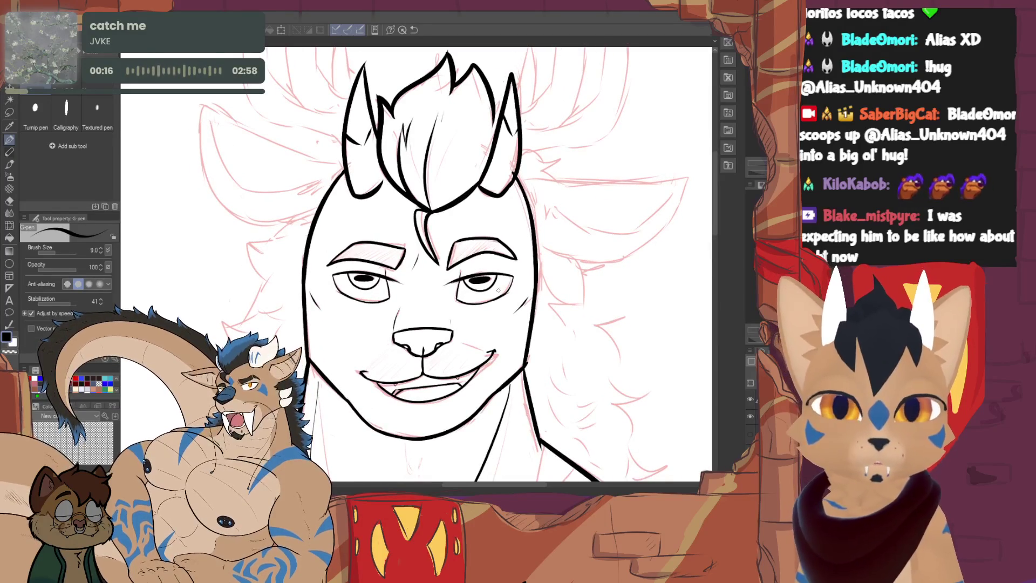
drag(496, 298, 610, 393)
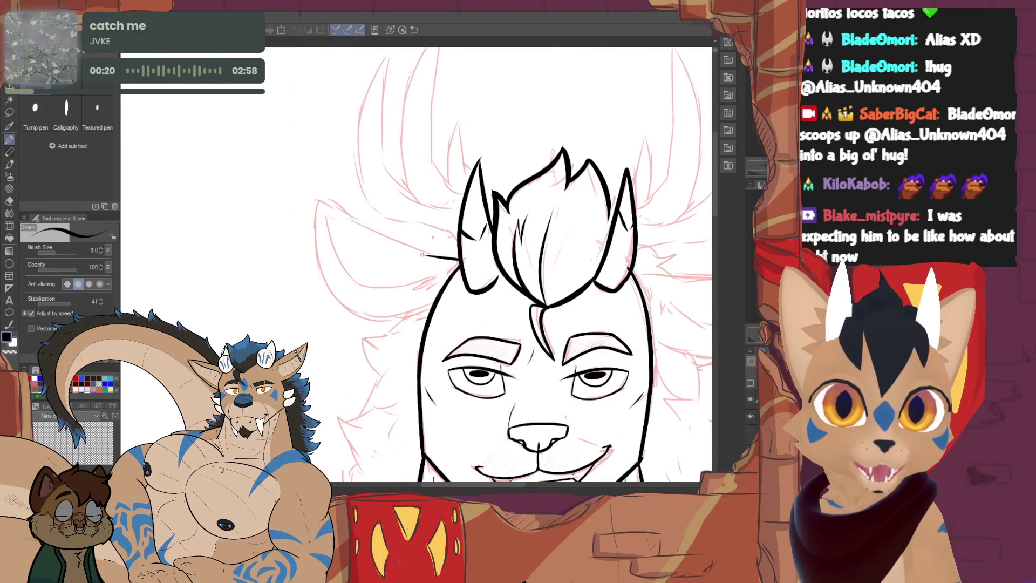
mouse_move(426, 256)
mouse_down()
mouse_move(371, 226)
mouse_move(310, 238)
mouse_move(431, 314)
mouse_up()
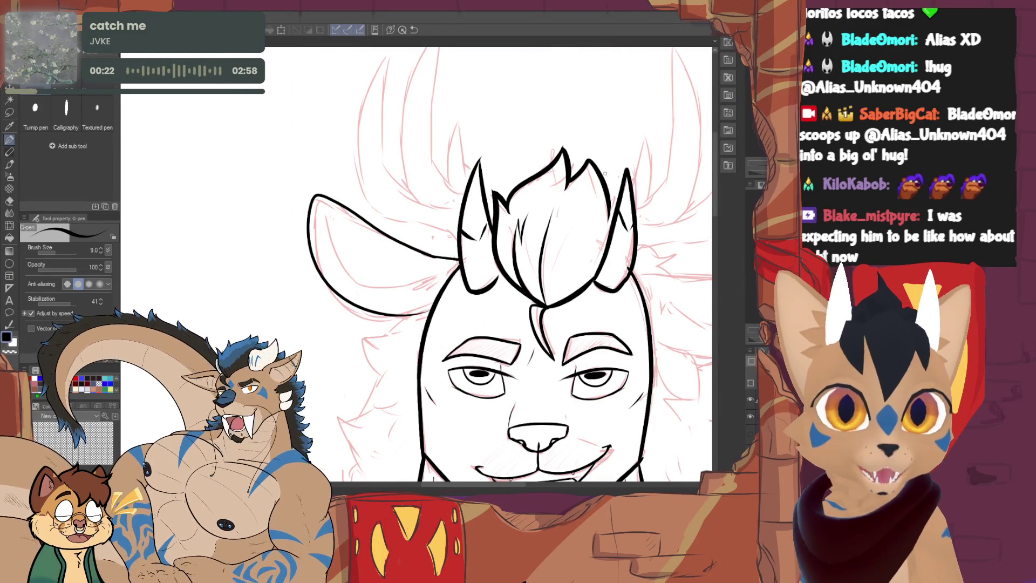
key(ctrl+z)
click(100, 247)
click(101, 247)
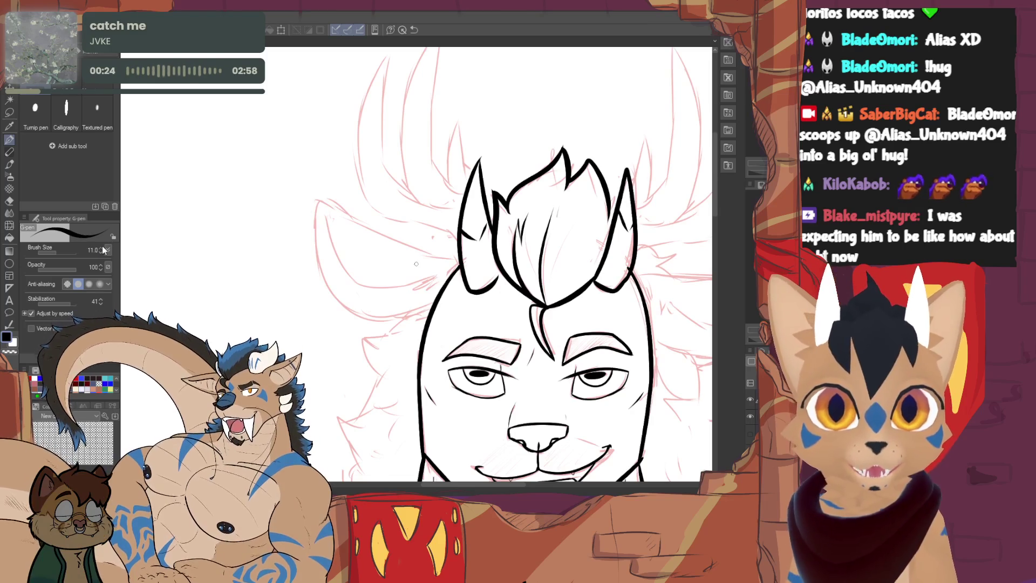
mouse_move(453, 258)
mouse_down()
mouse_move(319, 204)
mouse_move(432, 313)
mouse_up()
key(ctrl+z)
mouse_move(456, 260)
mouse_down()
mouse_move(315, 234)
mouse_move(432, 306)
mouse_up()
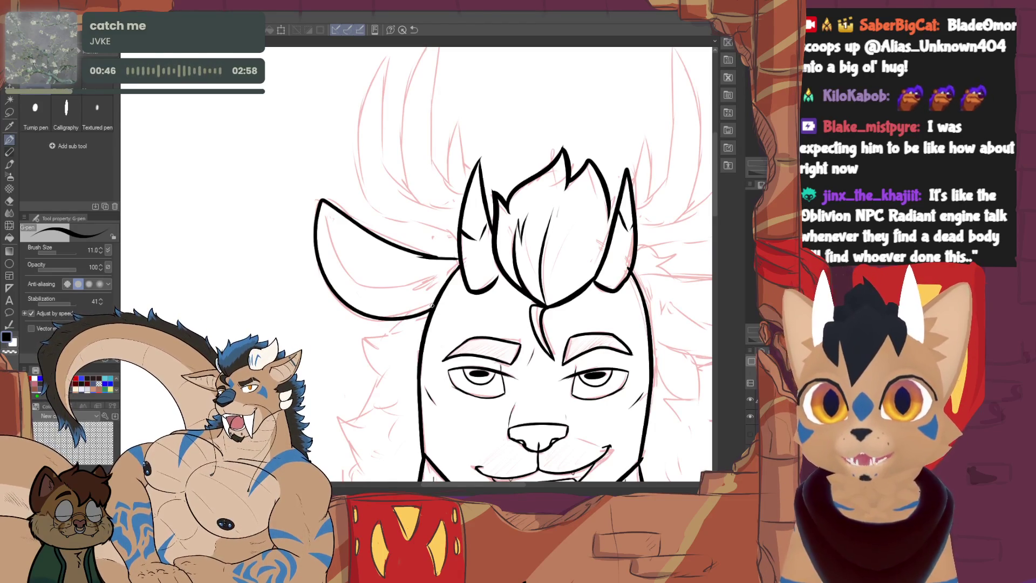
scroll(431, 304, down, 3)
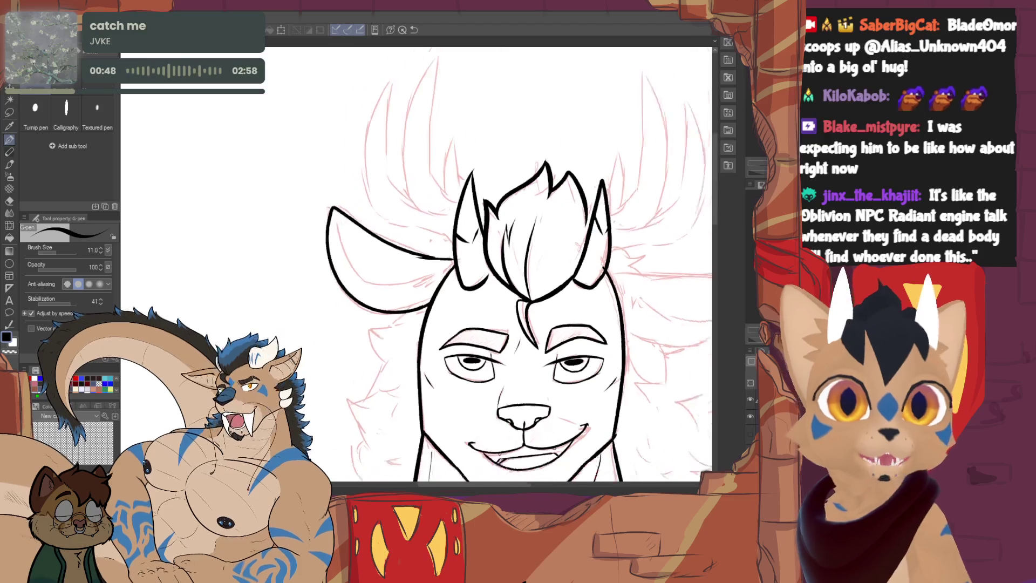